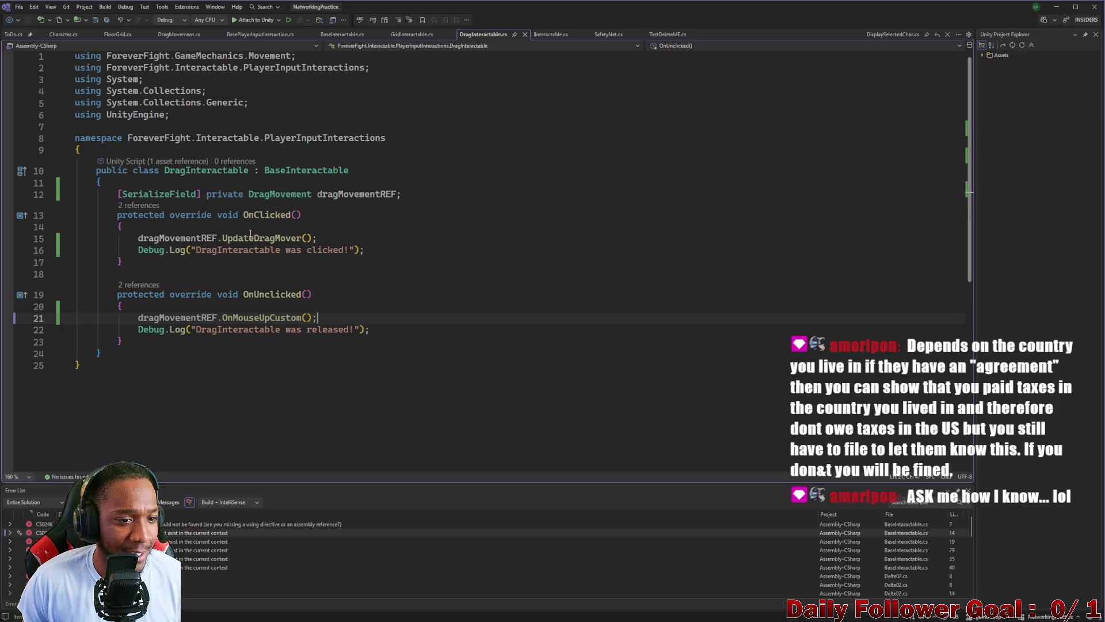
# - Minimize Visual Studio with the DragInteractable script to bring the Unity editor back
pyautogui.click(1054, 8)
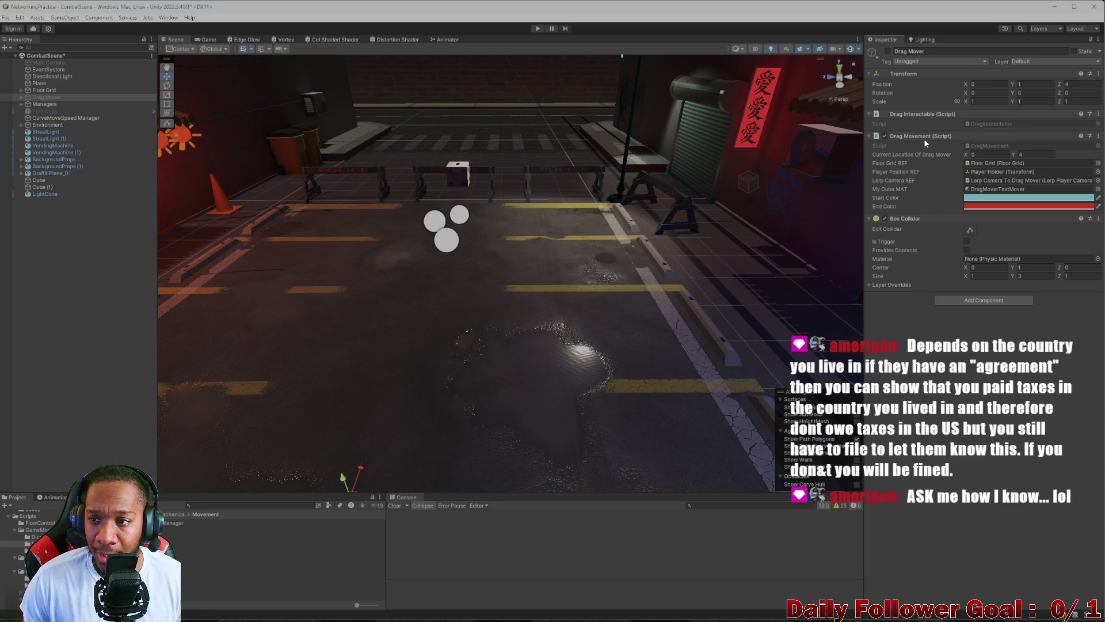
# - Assign Drag Mover to Drag Interactable's Drag Movement REF field and save CombatScene
pyautogui.moveTo(918, 145); pyautogui.dragTo(1013, 132)
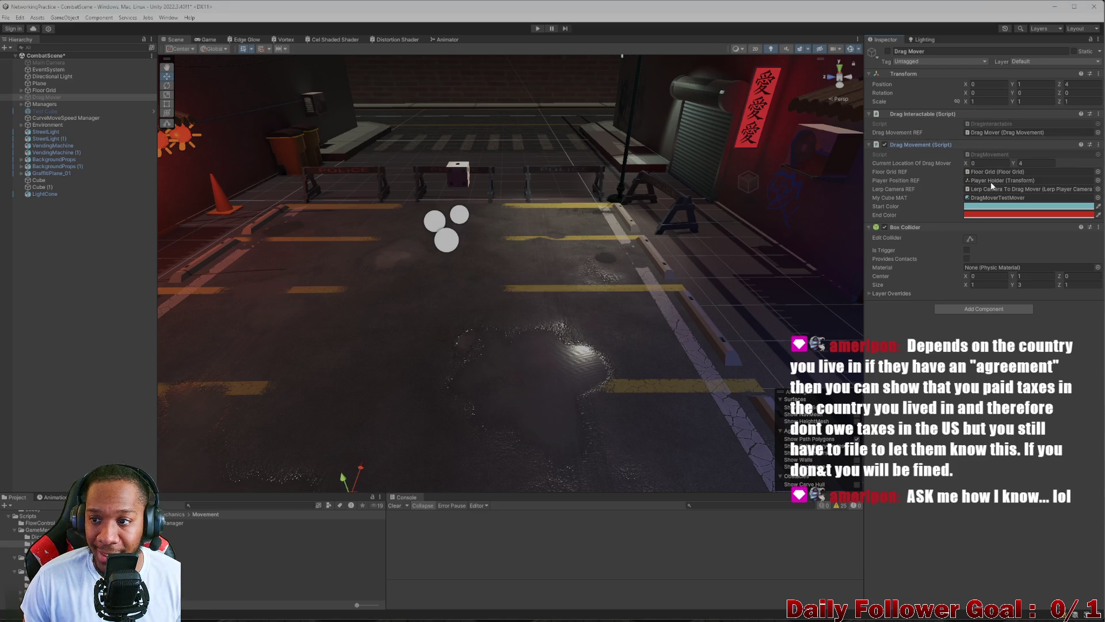
pyautogui.click(54, 311)
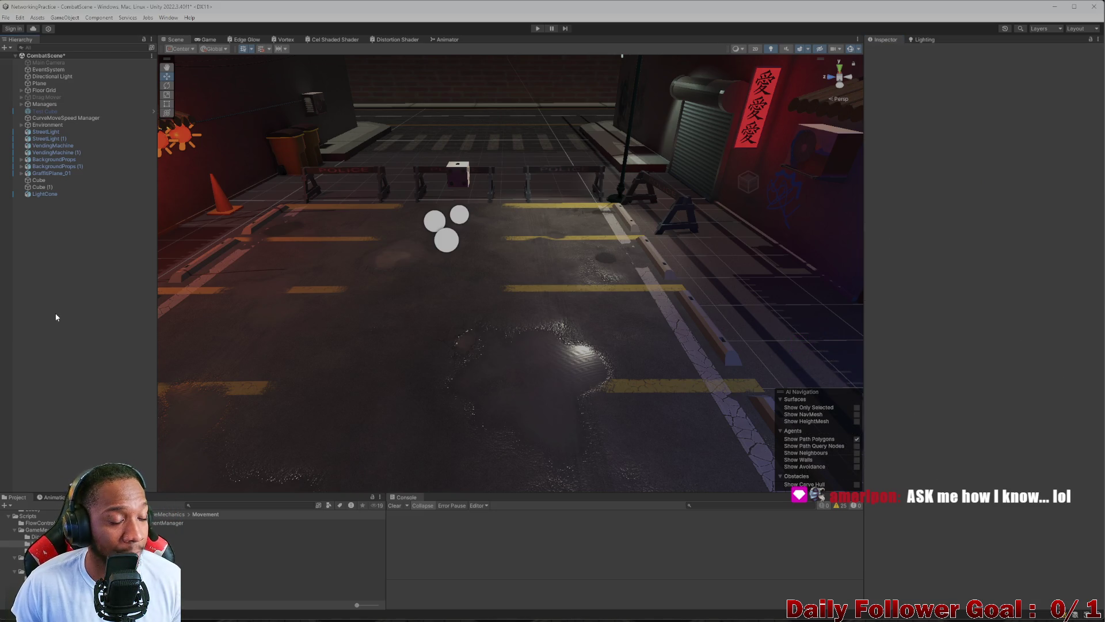
pyautogui.hotkey('ctrl', 's')
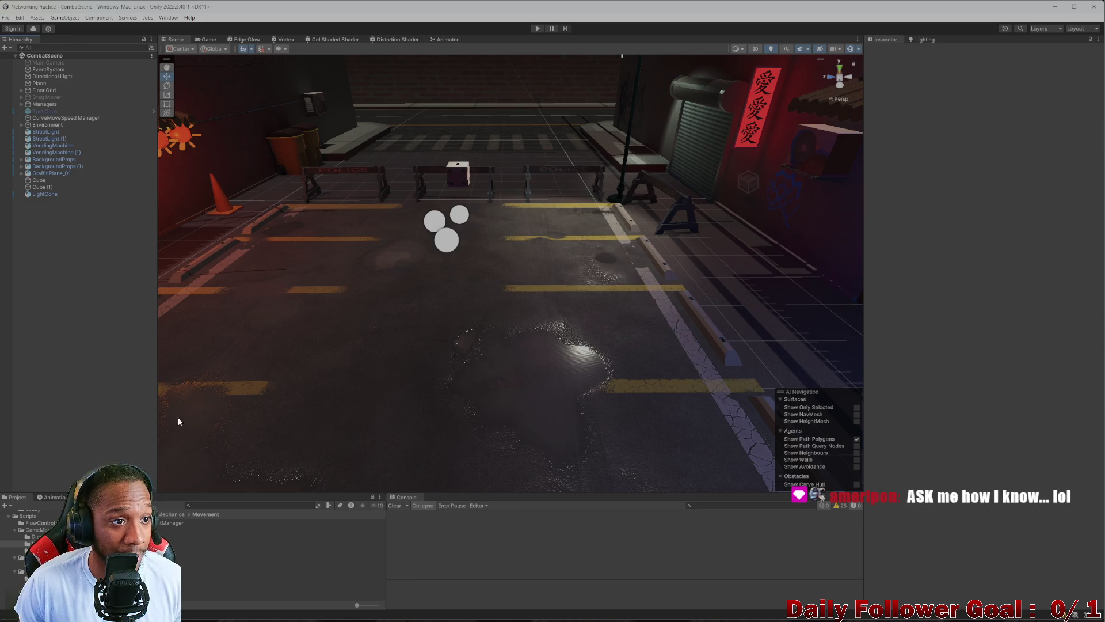
# - Search the Project for 'lobby' and open the Lobby scene
pyautogui.click(242, 505)
pyautogui.write('lobby')
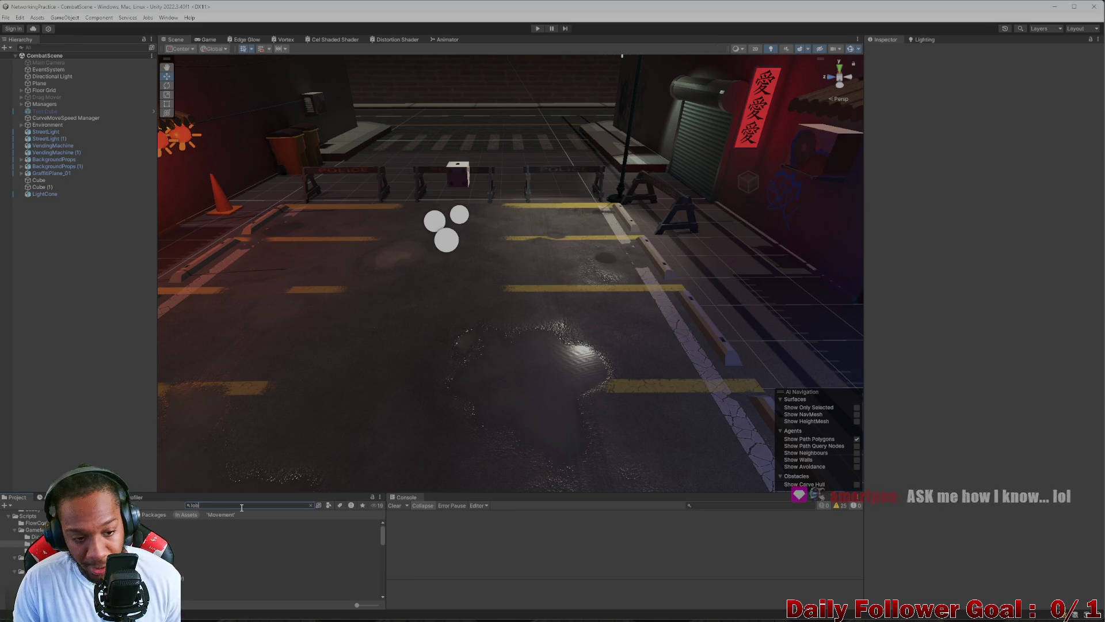
pyautogui.doubleClick(196, 529)
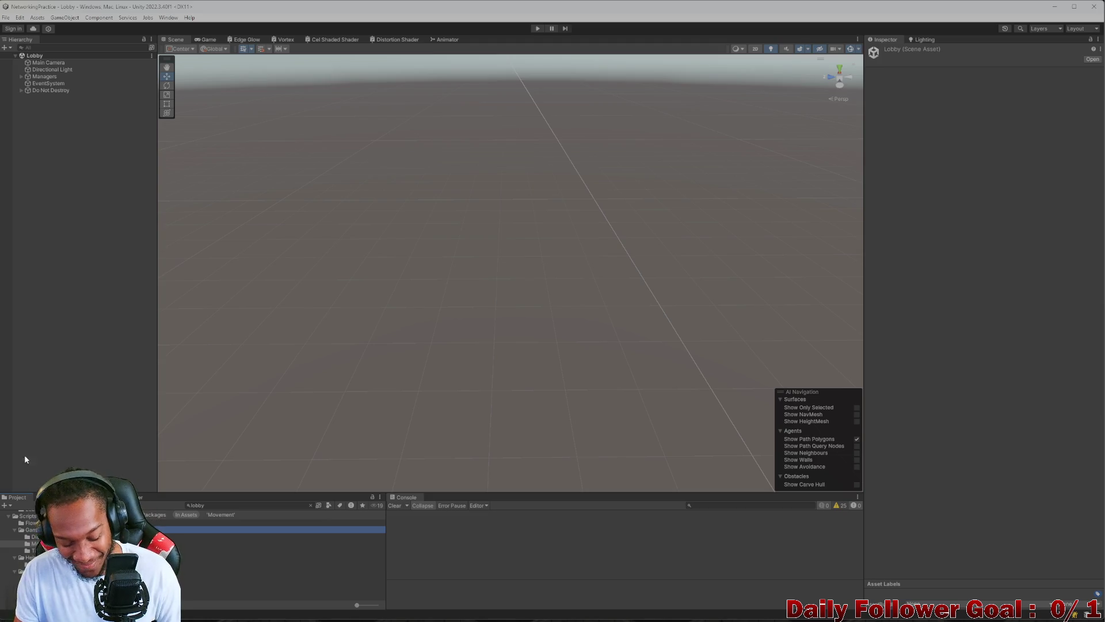
# - Clear the Project search, expand Managers to show Ui Manager, and collapse its Canvas Scaler
pyautogui.click(311, 505)
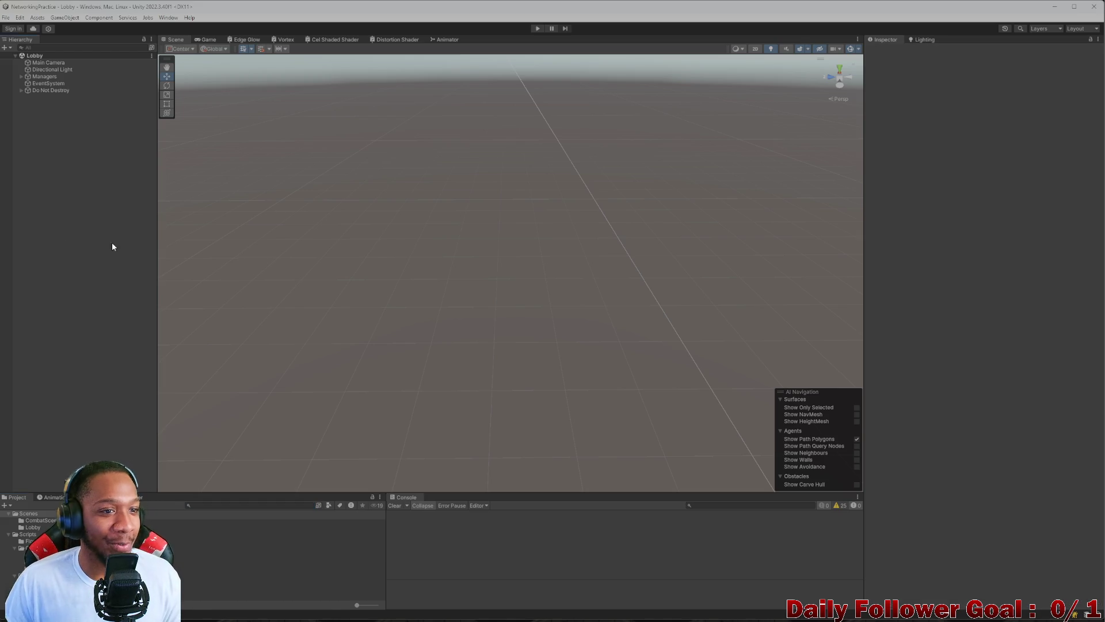
pyautogui.moveTo(156, 237); pyautogui.dragTo(143, 241)
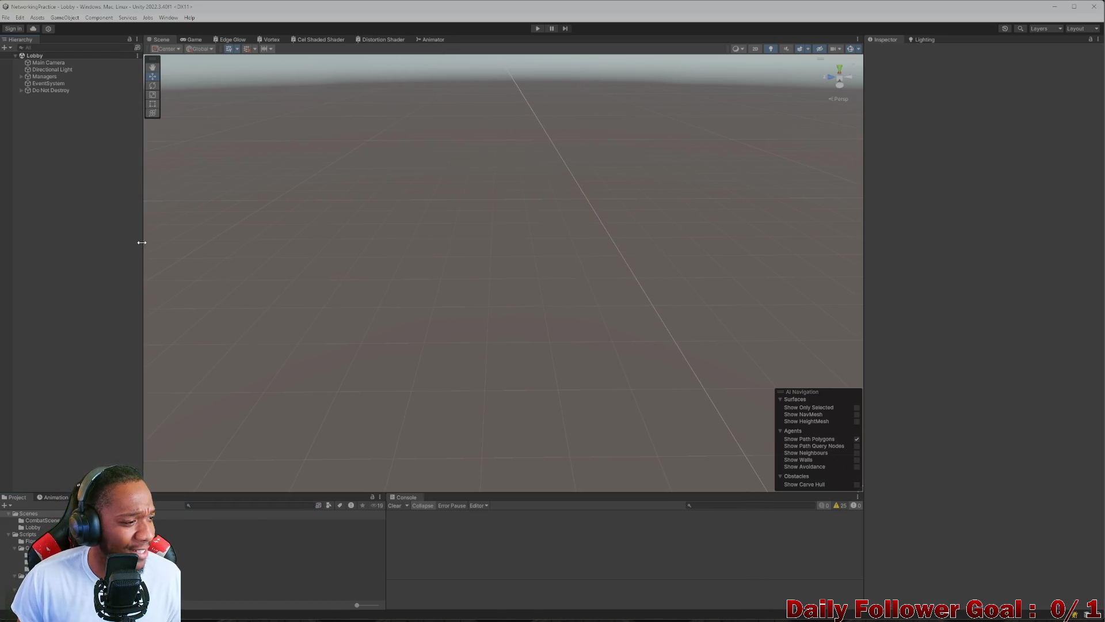
pyautogui.click(862, 194)
pyautogui.moveTo(864, 194); pyautogui.dragTo(880, 194)
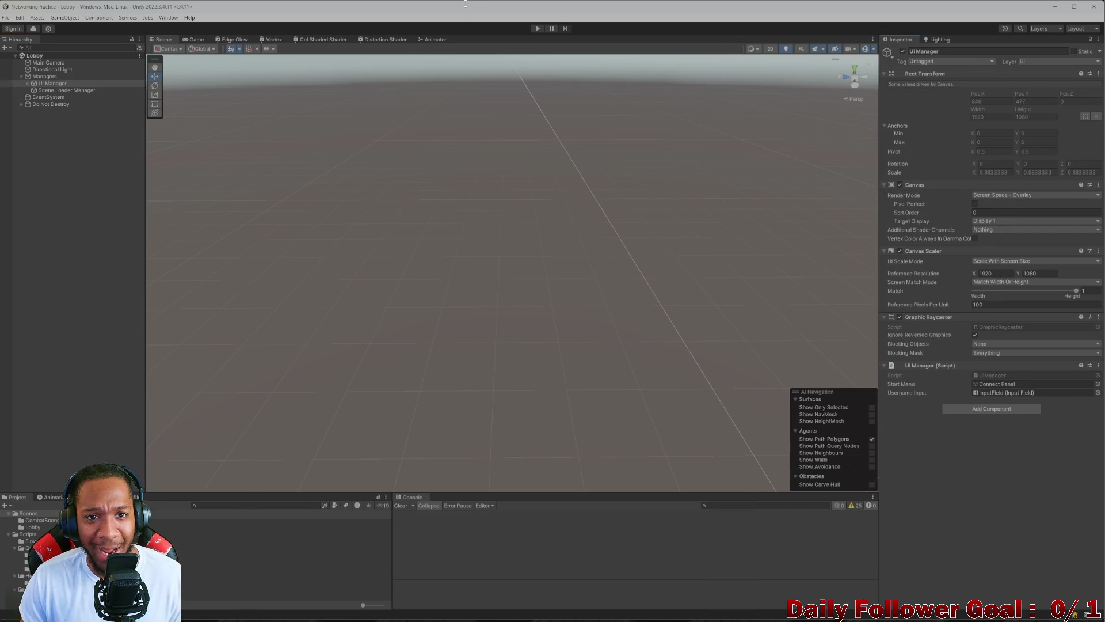
pyautogui.moveTo(449, 3); pyautogui.dragTo(326, 24)
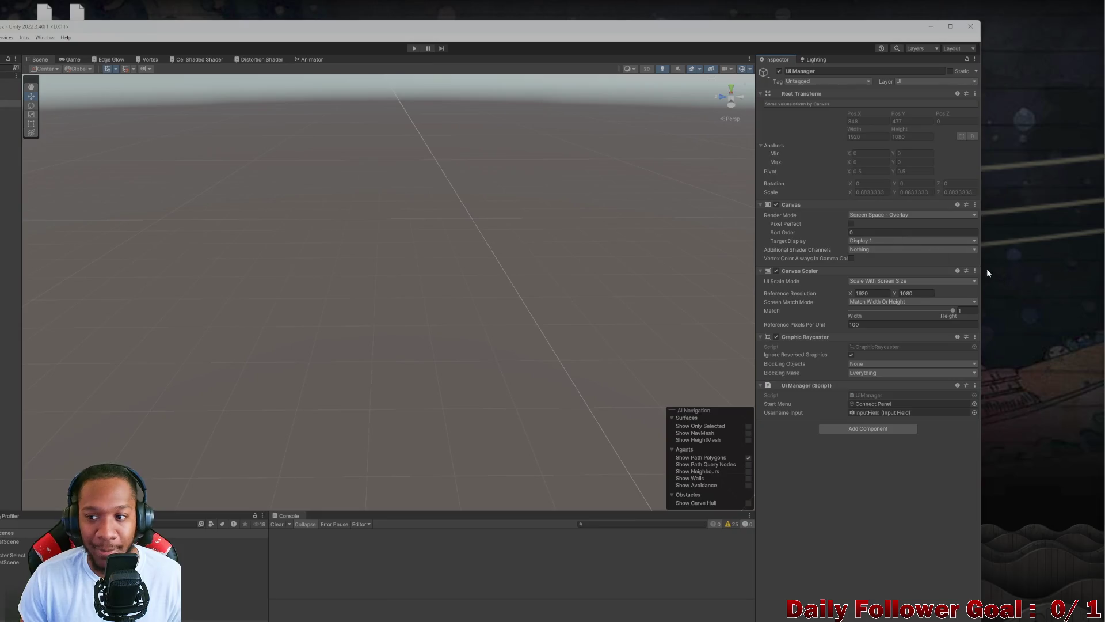
pyautogui.click(979, 271)
pyautogui.click(977, 271)
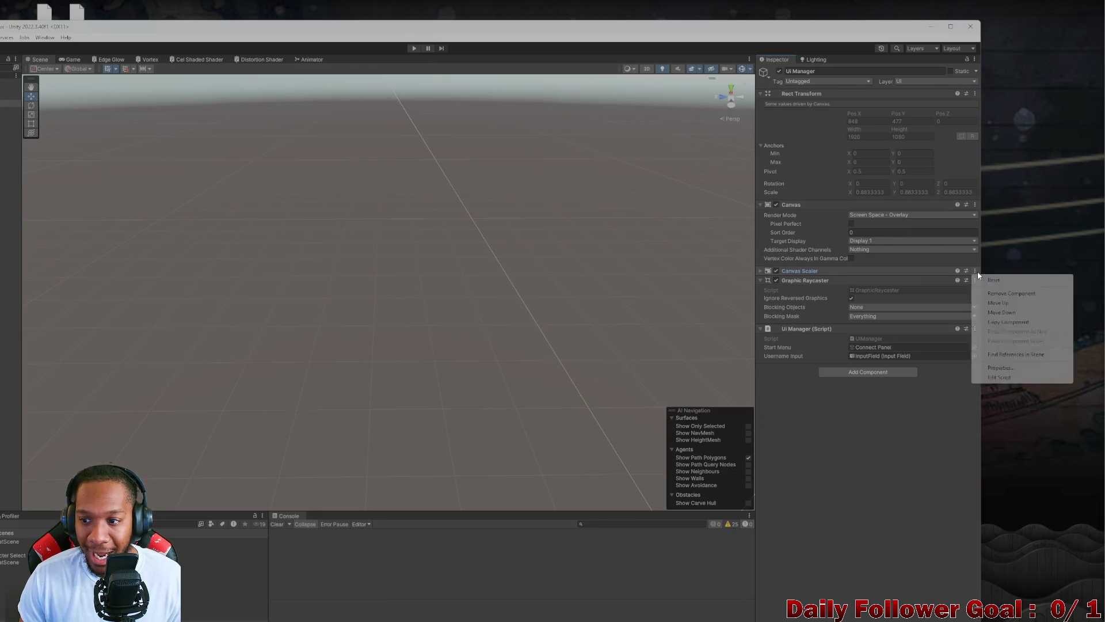
# - Narrow and reposition the restored Unity editor window over Unity Hub
pyautogui.moveTo(982, 258); pyautogui.dragTo(357, 219)
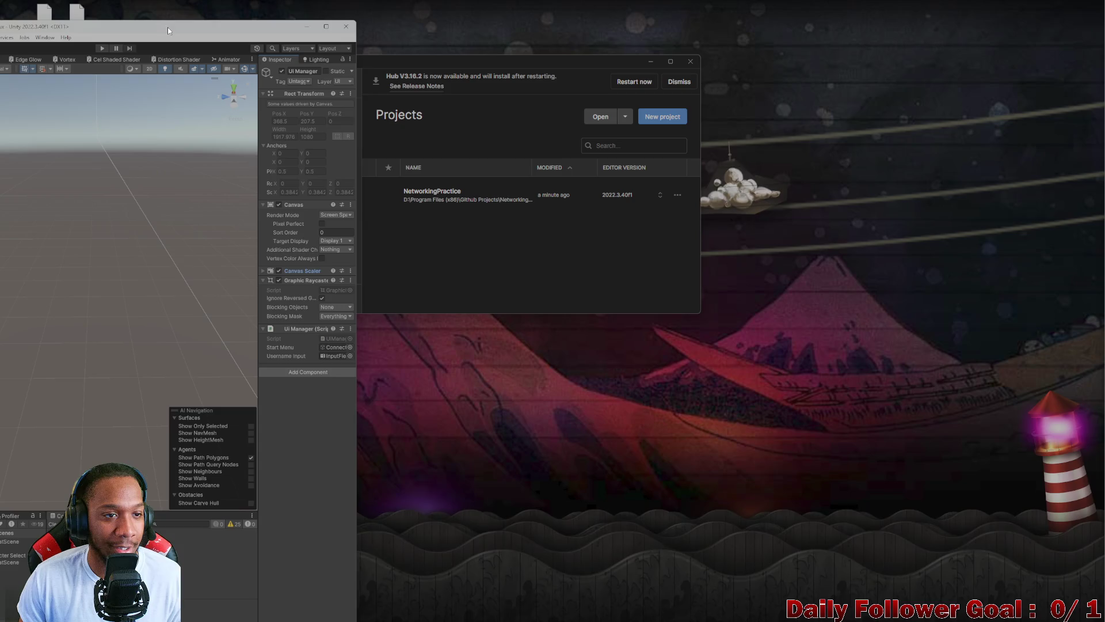
pyautogui.moveTo(168, 26)
pyautogui.mouseDown()
pyautogui.moveTo(330, 18)
pyautogui.moveTo(300, 15)
pyautogui.mouseUp()
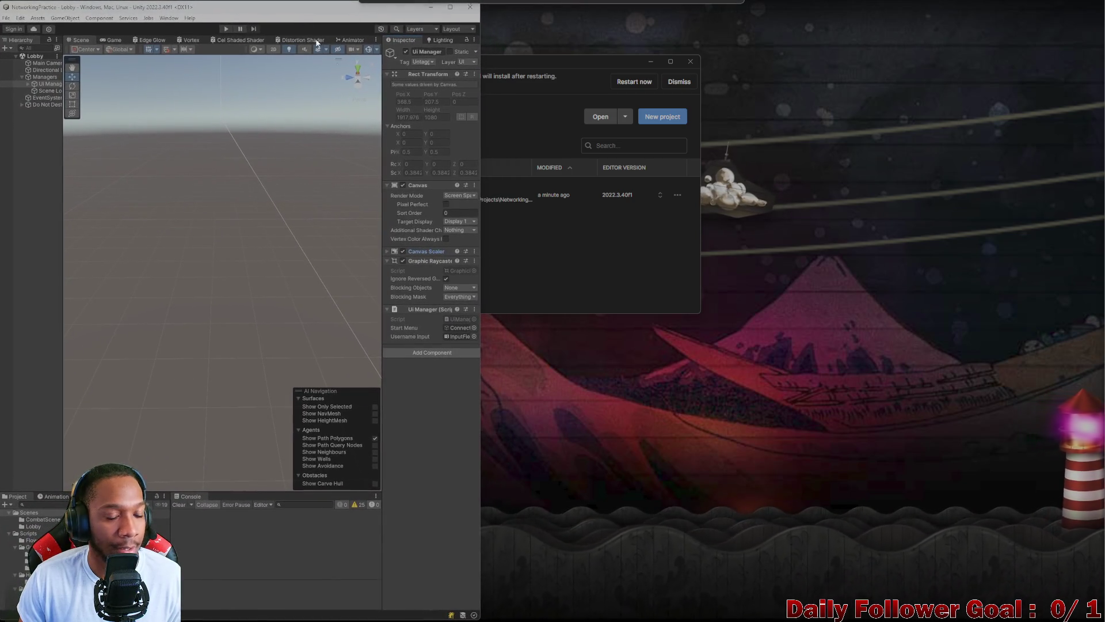
pyautogui.moveTo(492, 379)
pyautogui.mouseDown()
pyautogui.moveTo(747, 380)
pyautogui.moveTo(691, 400)
pyautogui.moveTo(700, 402)
pyautogui.mouseUp()
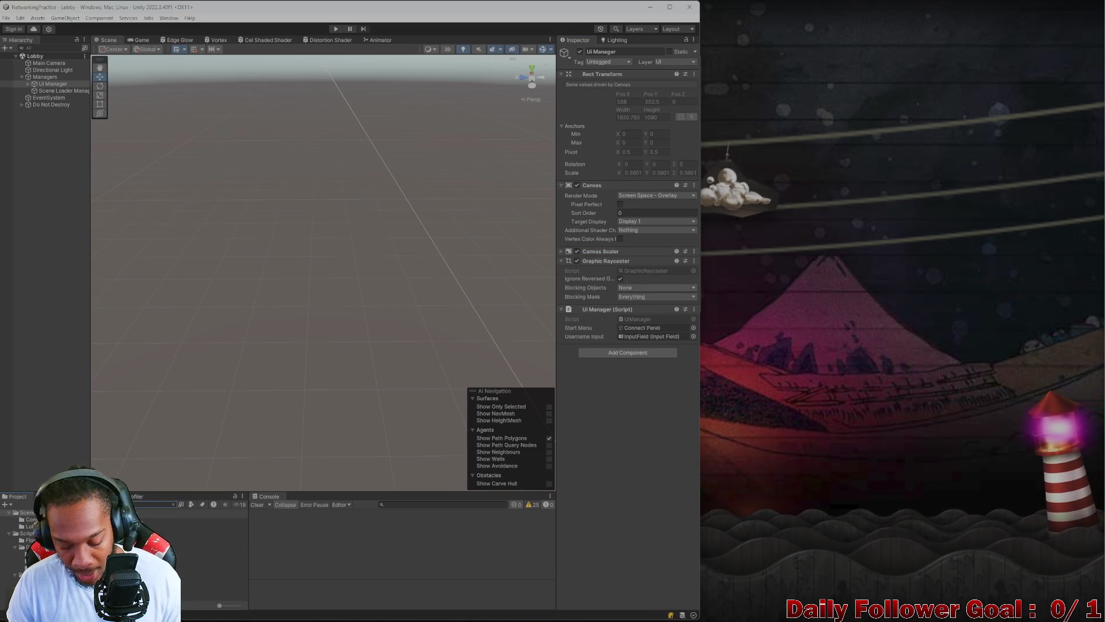
pyautogui.write('c')
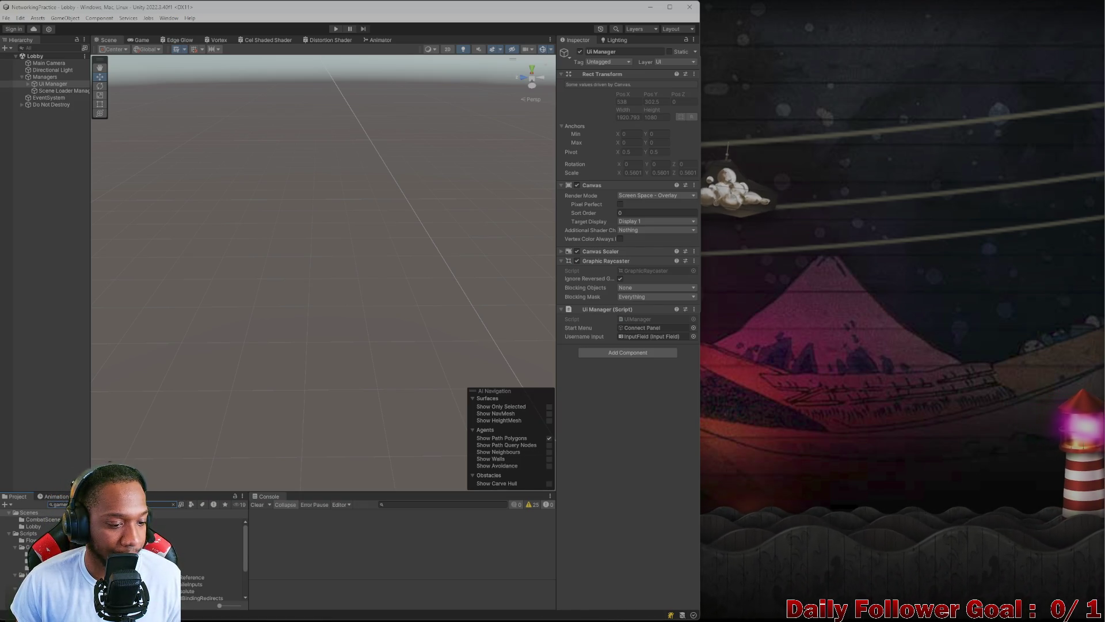
# - Open the GameServer project in Visual Studio, start it under the debugger, then minimize Visual Studio
pyautogui.doubleClick(201, 527)
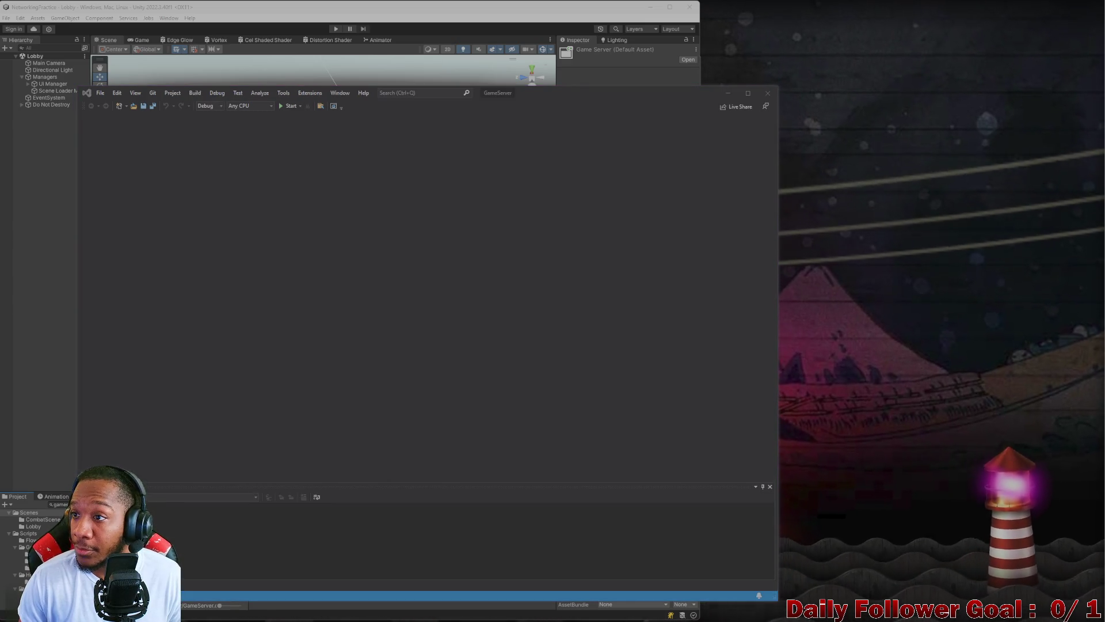
pyautogui.moveTo(563, 95)
pyautogui.mouseDown()
pyautogui.moveTo(521, 115)
pyautogui.moveTo(597, 30)
pyautogui.moveTo(719, 26)
pyautogui.mouseUp()
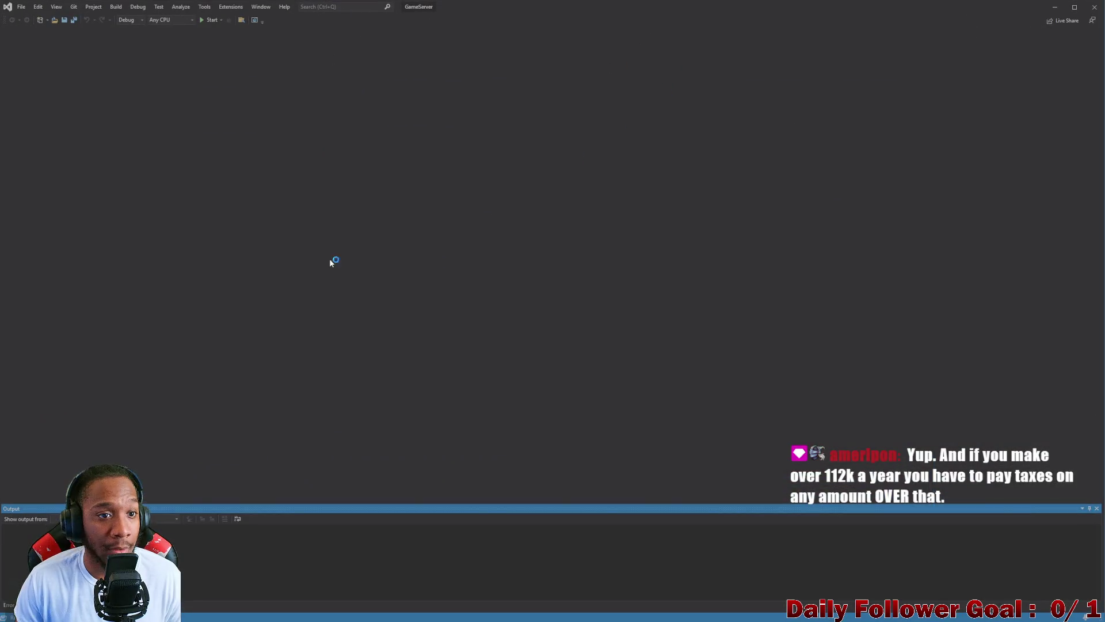
pyautogui.click(206, 20)
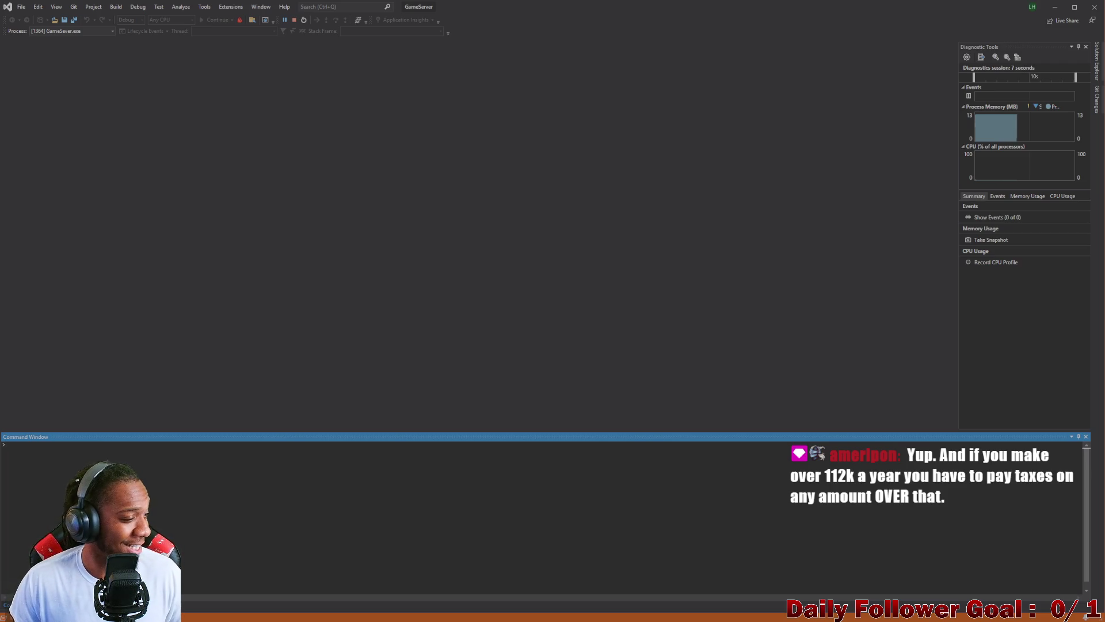
pyautogui.click(1052, 9)
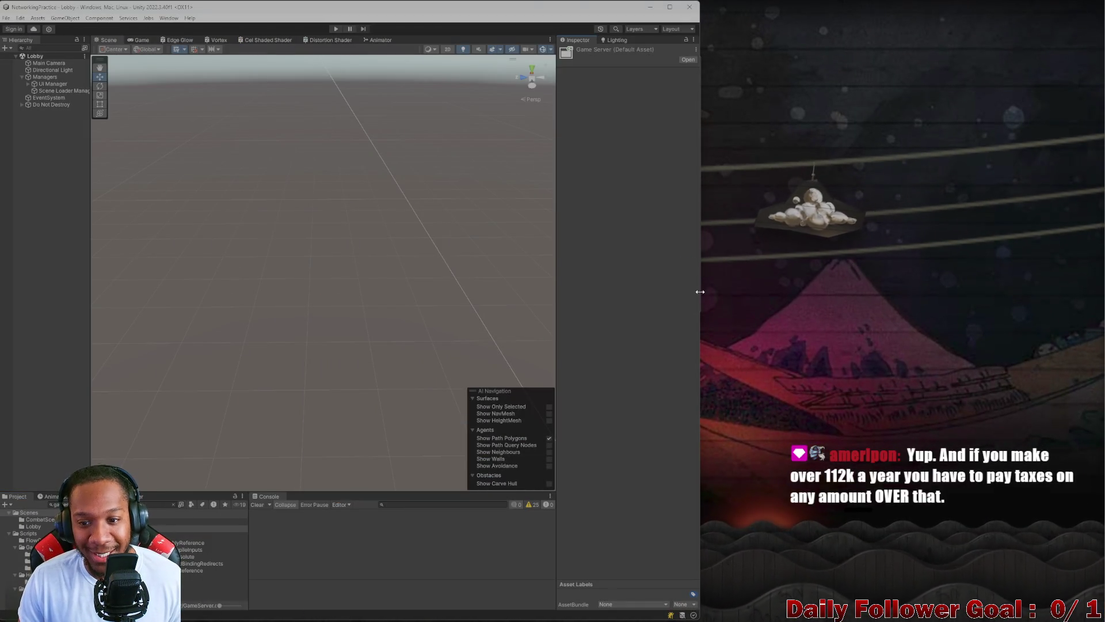
# - Widen the Unity editor window to read the Console's compiler errors
pyautogui.moveTo(698, 339); pyautogui.dragTo(752, 342)
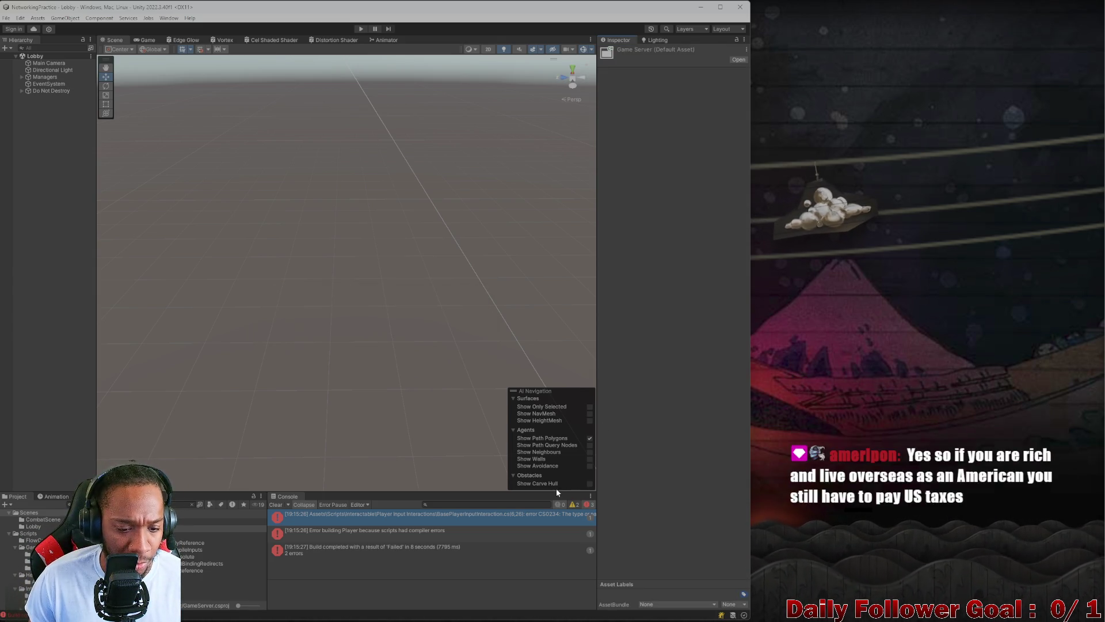
# - Delete the stray UnityEditor.ShaderGraph using line from BasePlayerInputInteraction.cs and return to Unity
pyautogui.doubleClick(524, 513)
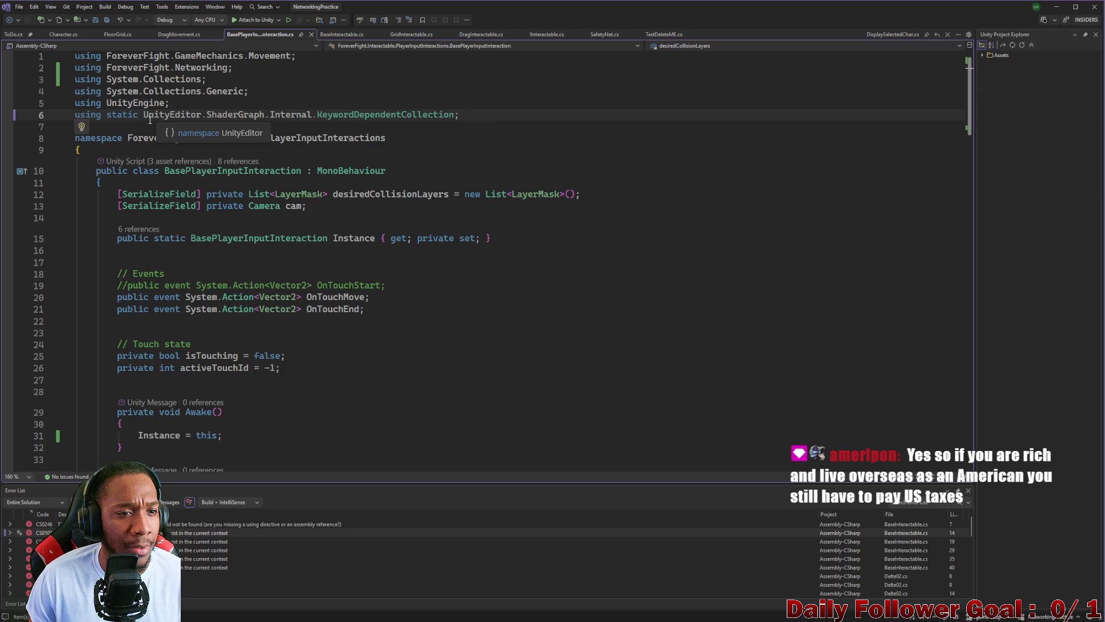
pyautogui.scroll(-1, 269, 151)
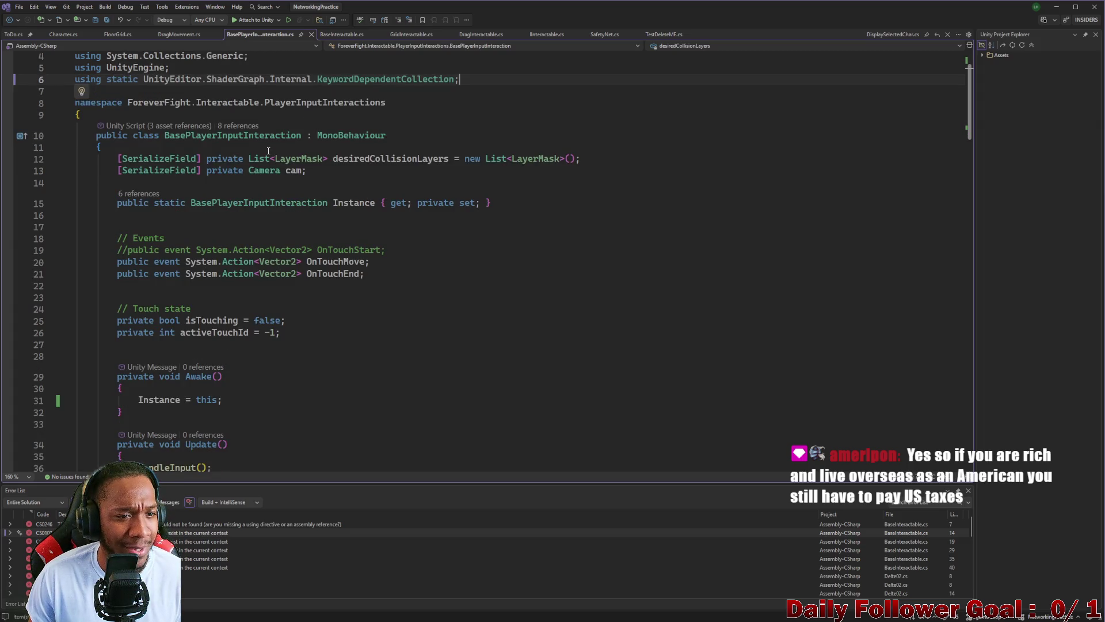
pyautogui.scroll(1, 268, 151)
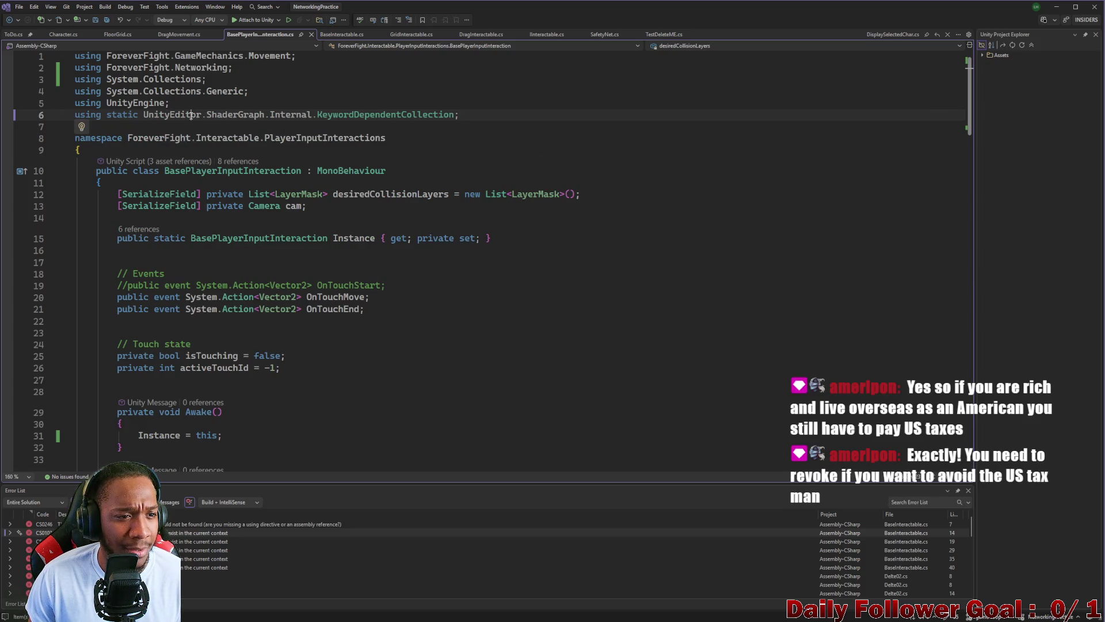
pyautogui.tripleClick(191, 115)
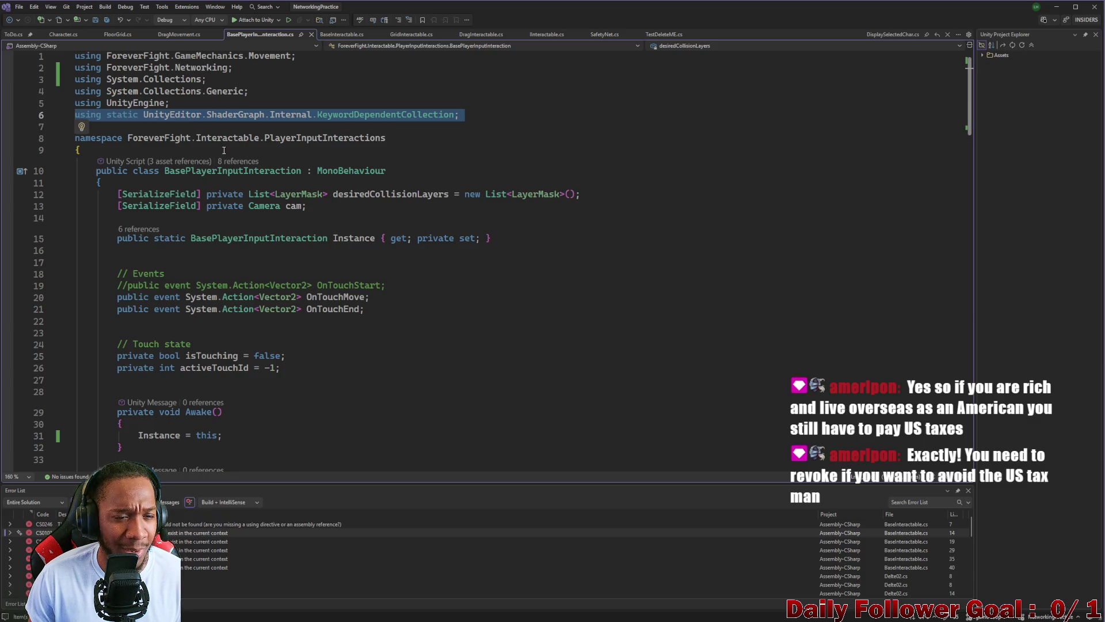
pyautogui.scroll(-5, 228, 155)
pyautogui.scroll(5, 228, 156)
pyautogui.press('Delete')
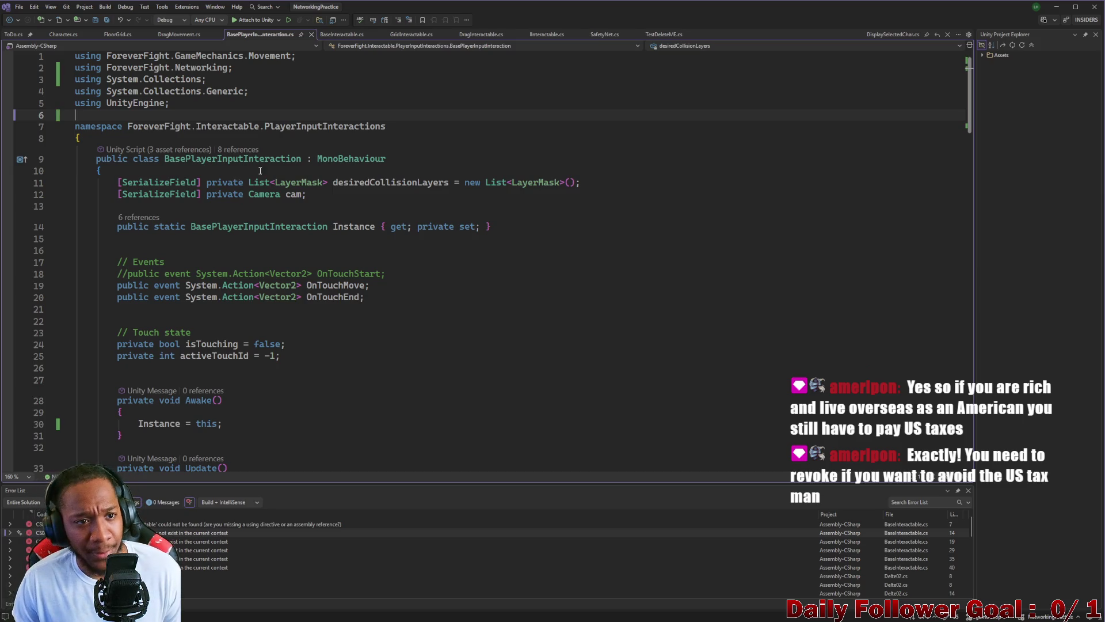
pyautogui.click(1056, 8)
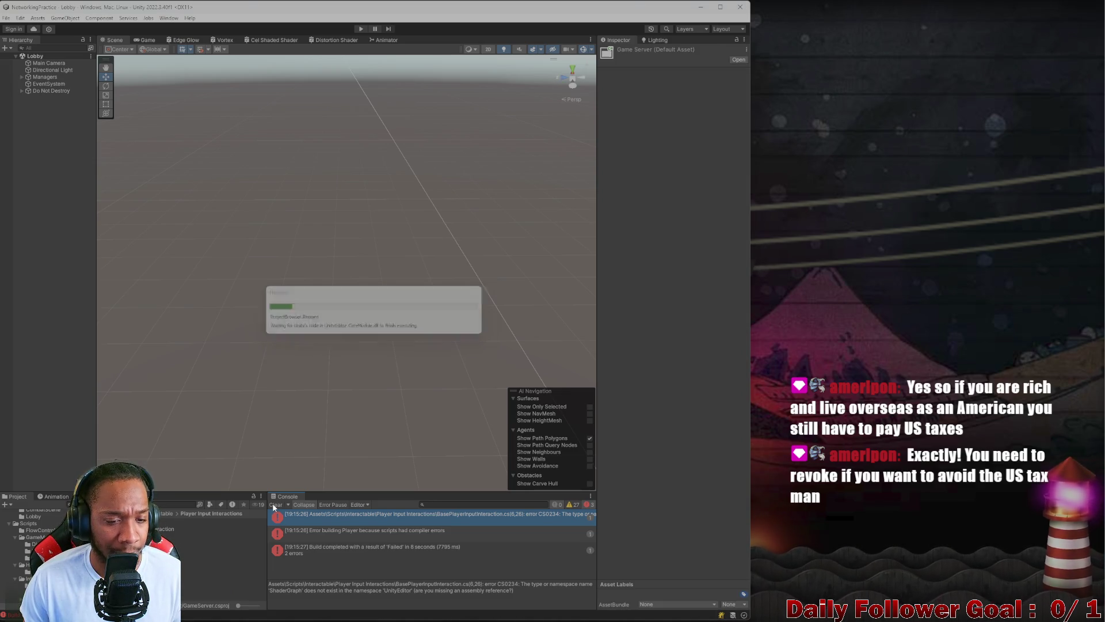
# - Clear the Console and Build And Run the NetworkingPractice game from Build Settings
pyautogui.click(274, 505)
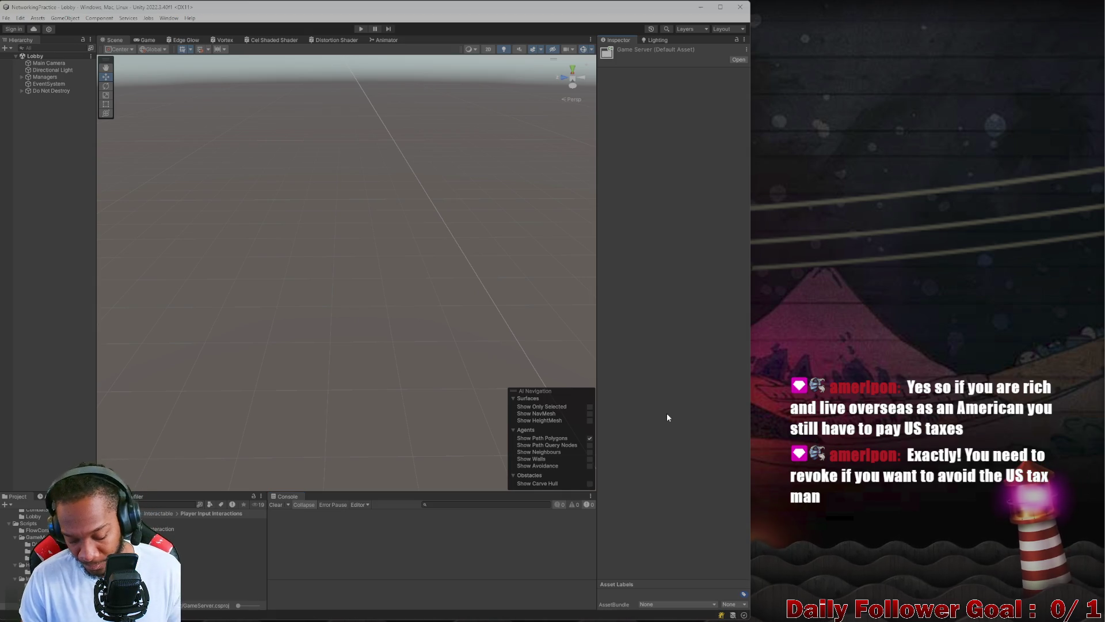
pyautogui.hotkey('ctrl', 'shift', 'b')
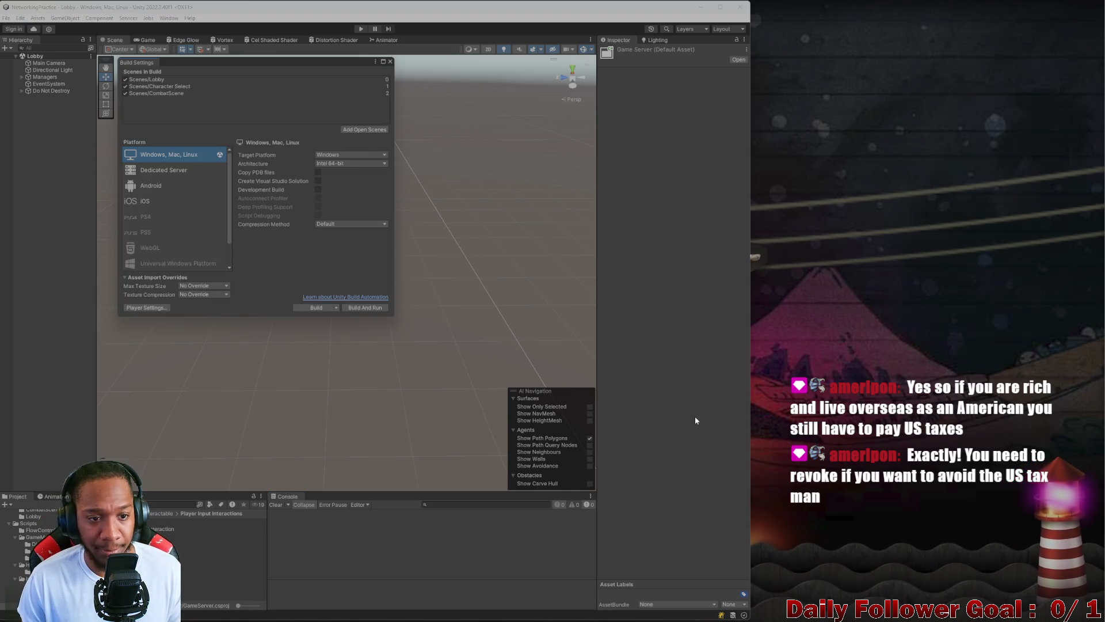
pyautogui.click(391, 61)
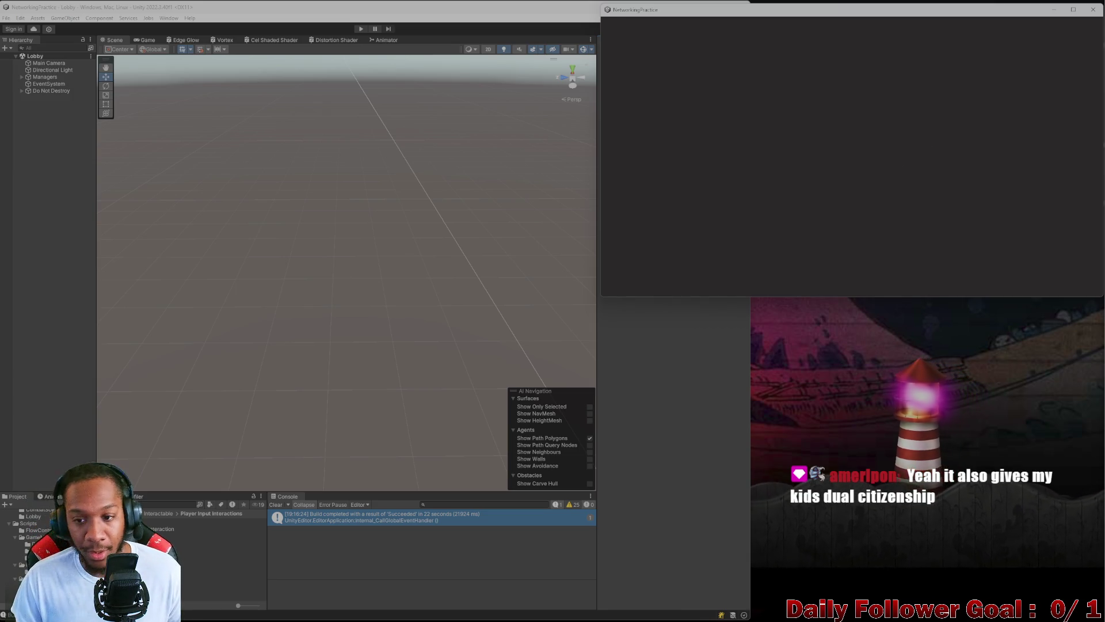
# - Enter play mode and connect the editor player to the lobby with a username
pyautogui.click(671, 345)
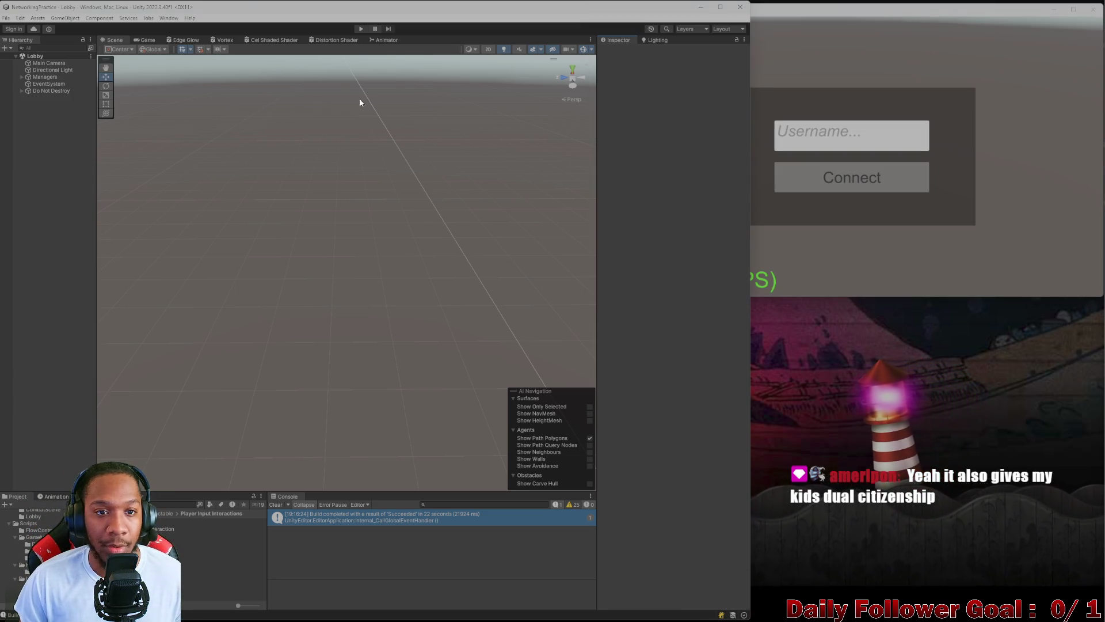
pyautogui.click(362, 30)
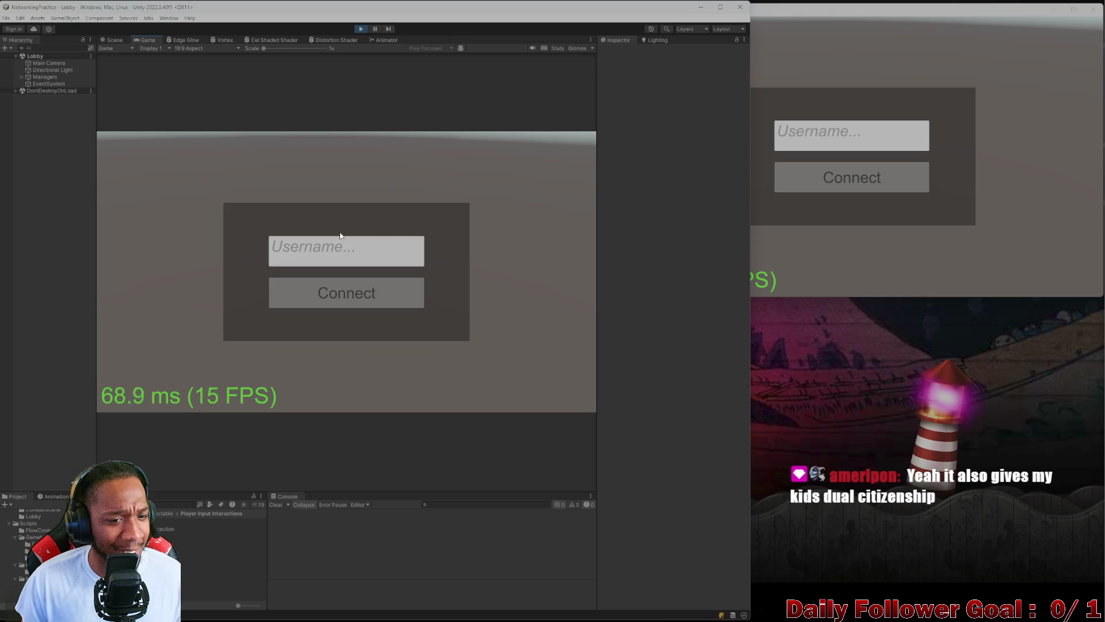
pyautogui.click(340, 241)
pyautogui.write('as')
pyautogui.click(333, 288)
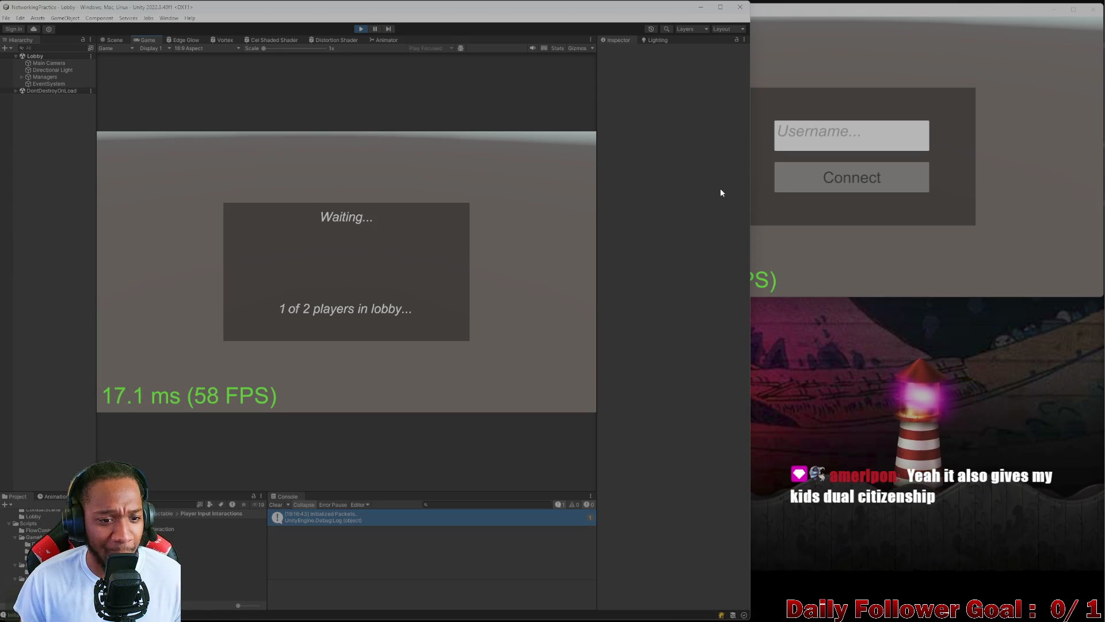
# - Connect the standalone player to the lobby with a second username, then clear the Console
pyautogui.click(888, 146)
pyautogui.write('zxcv')
pyautogui.click(852, 177)
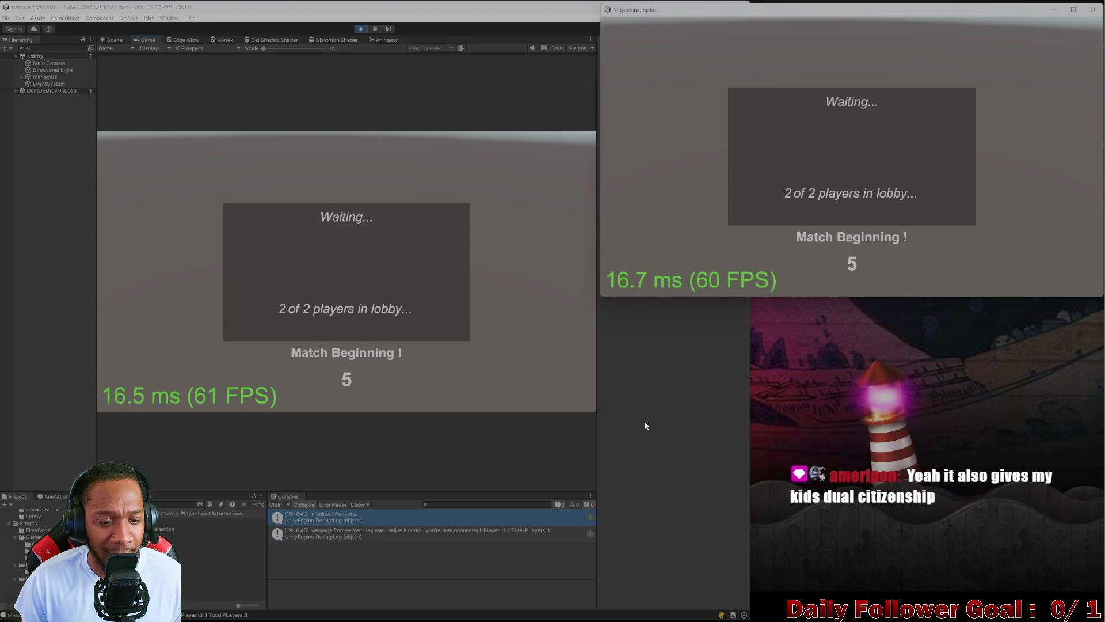
pyautogui.click(273, 504)
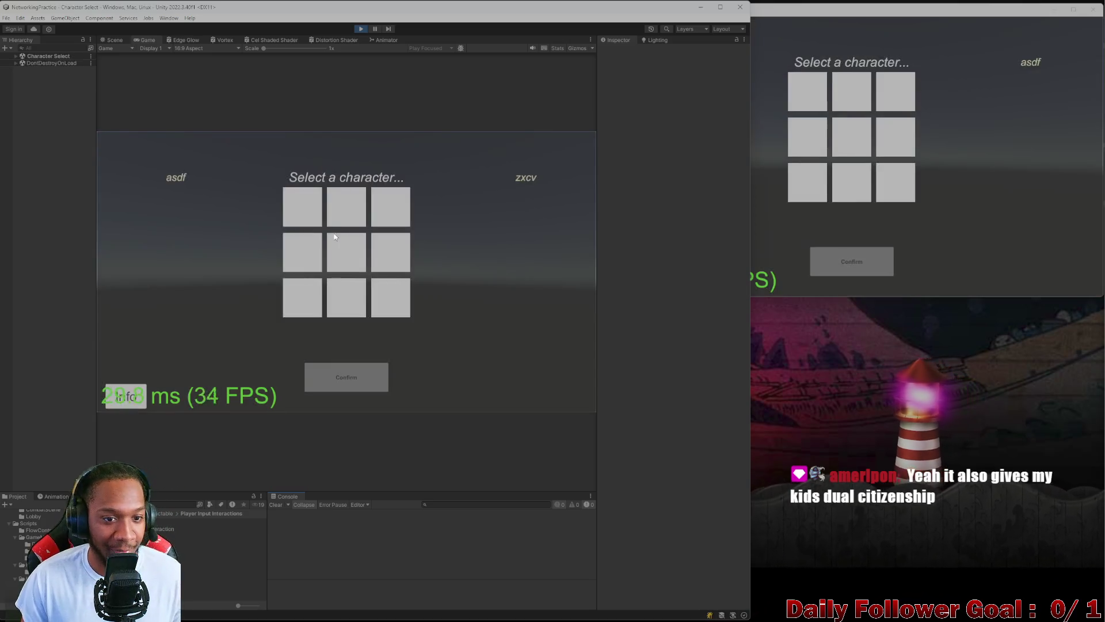
# - Lock in The Brawn for the editor player and confirm the standalone player's character
pyautogui.click(347, 206)
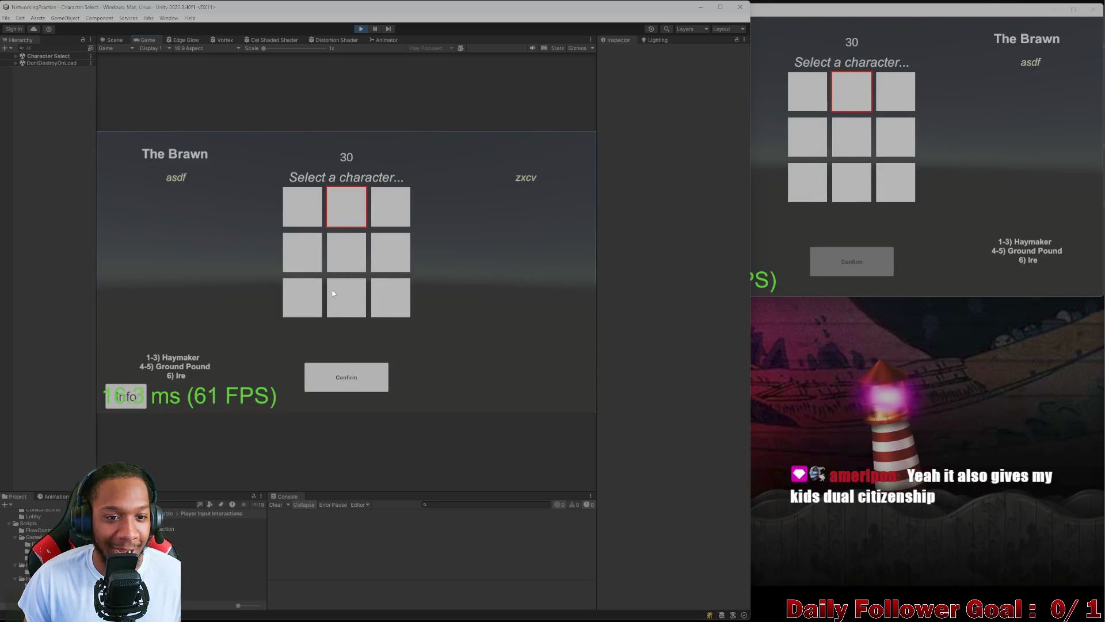
pyautogui.click(347, 377)
pyautogui.click(826, 99)
pyautogui.click(838, 255)
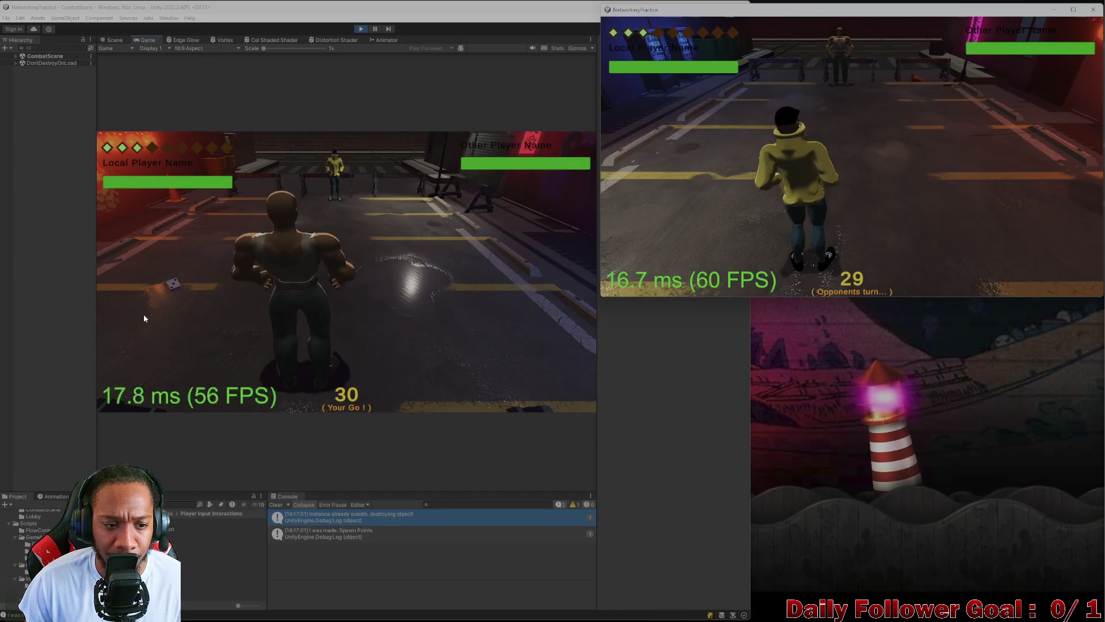
# - Clear the Console, choose Move, and select the red target cube in the Scene view
pyautogui.click(167, 286)
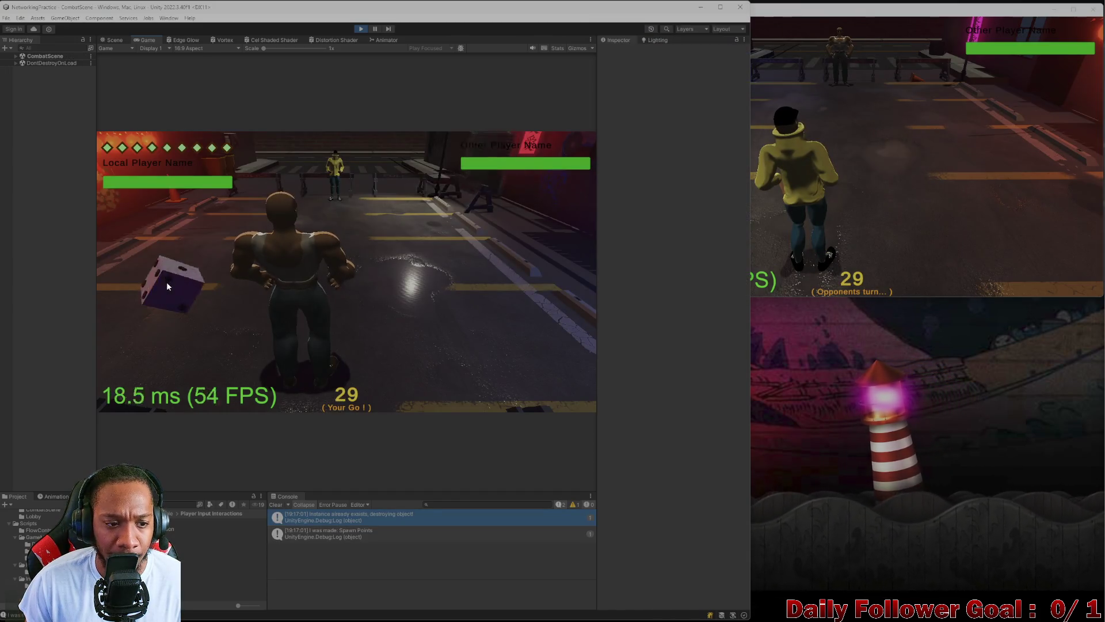
pyautogui.click(277, 506)
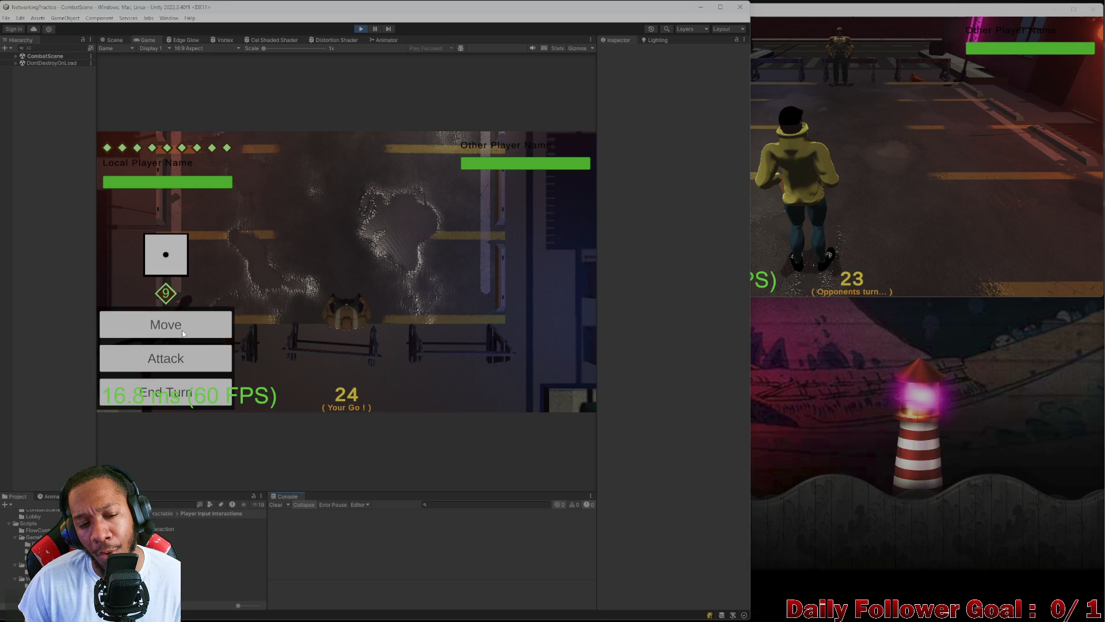
pyautogui.click(185, 355)
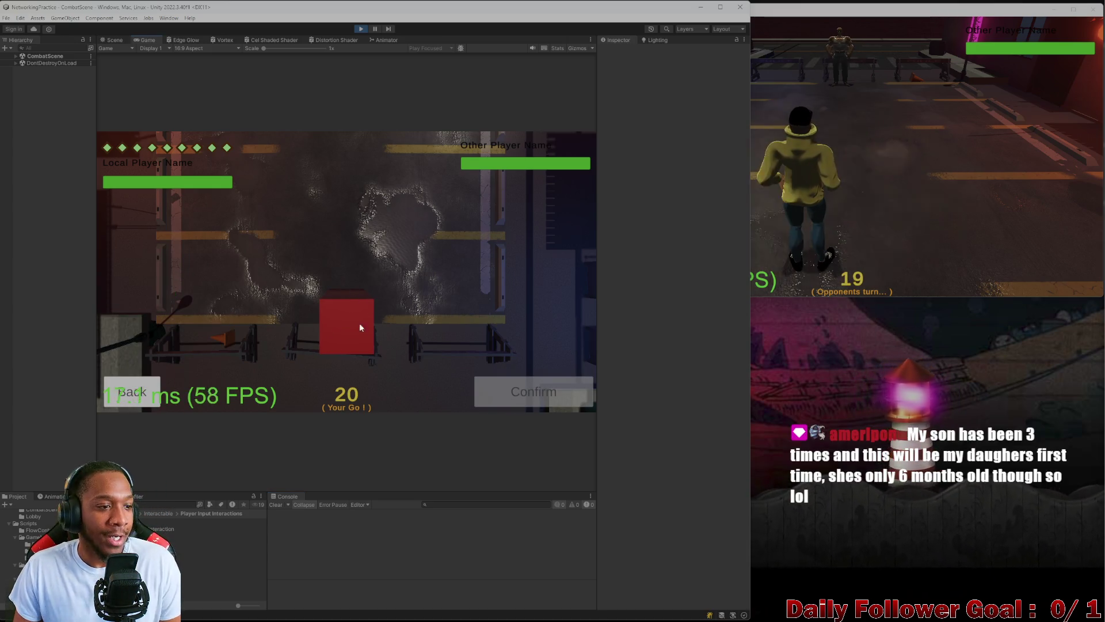
pyautogui.click(116, 39)
pyautogui.click(174, 318)
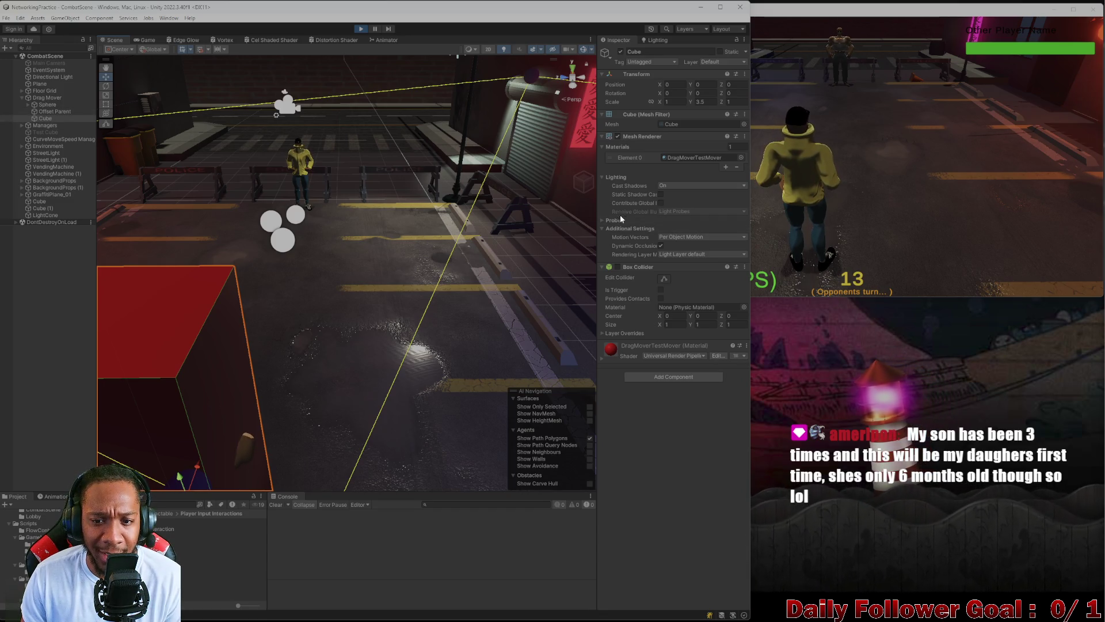
# - Inspect the Sphere and Drag Mover objects' scripts, then return to the Game view
pyautogui.click(49, 105)
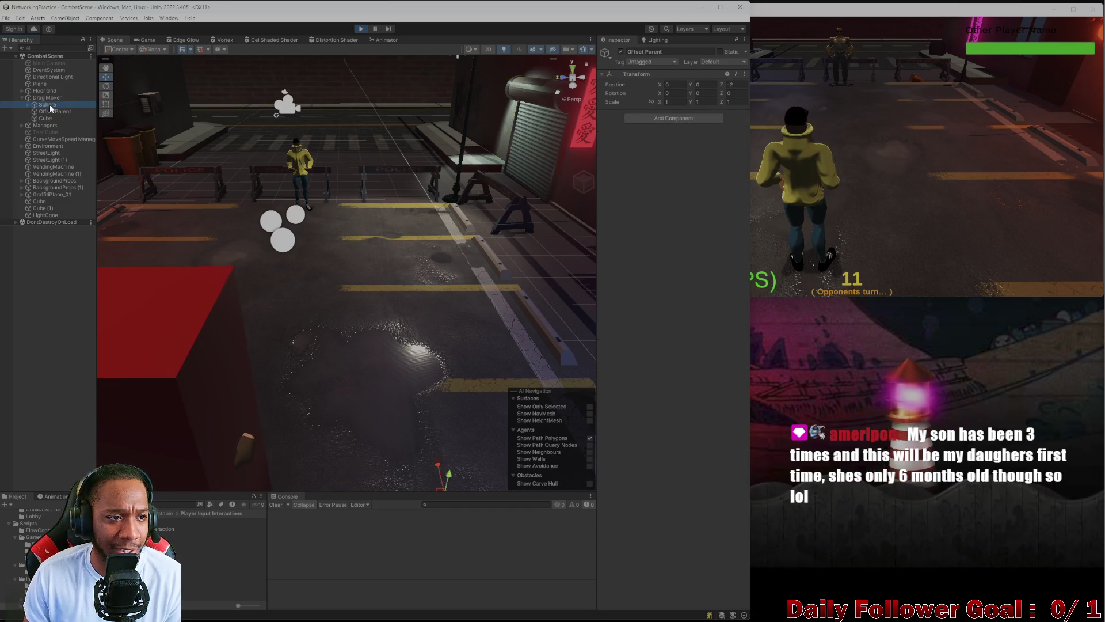
pyautogui.click(46, 98)
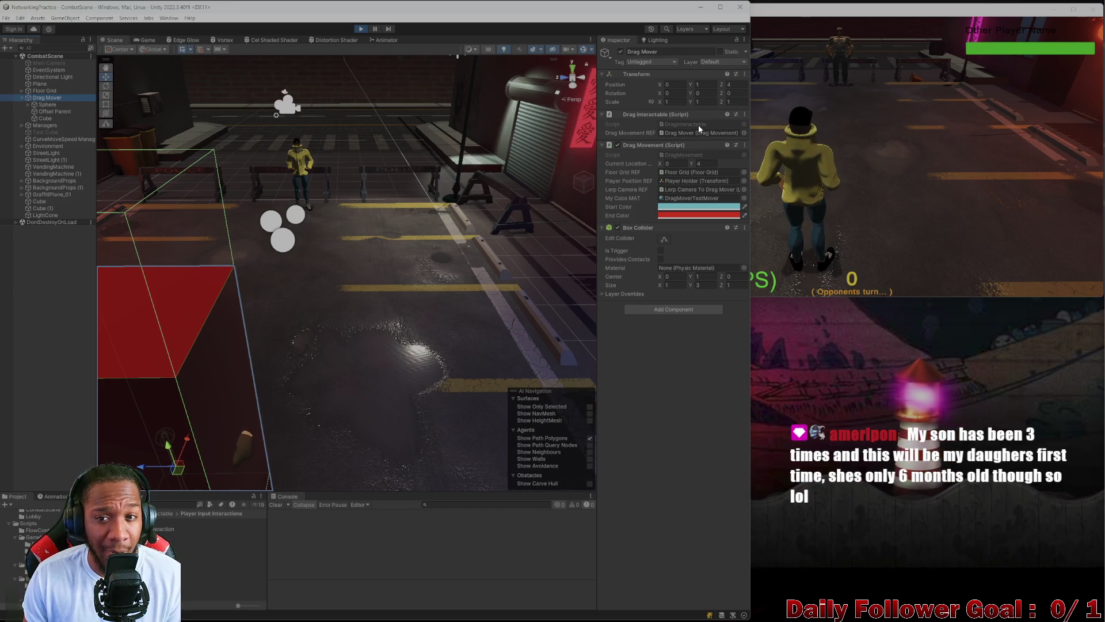
pyautogui.click(146, 40)
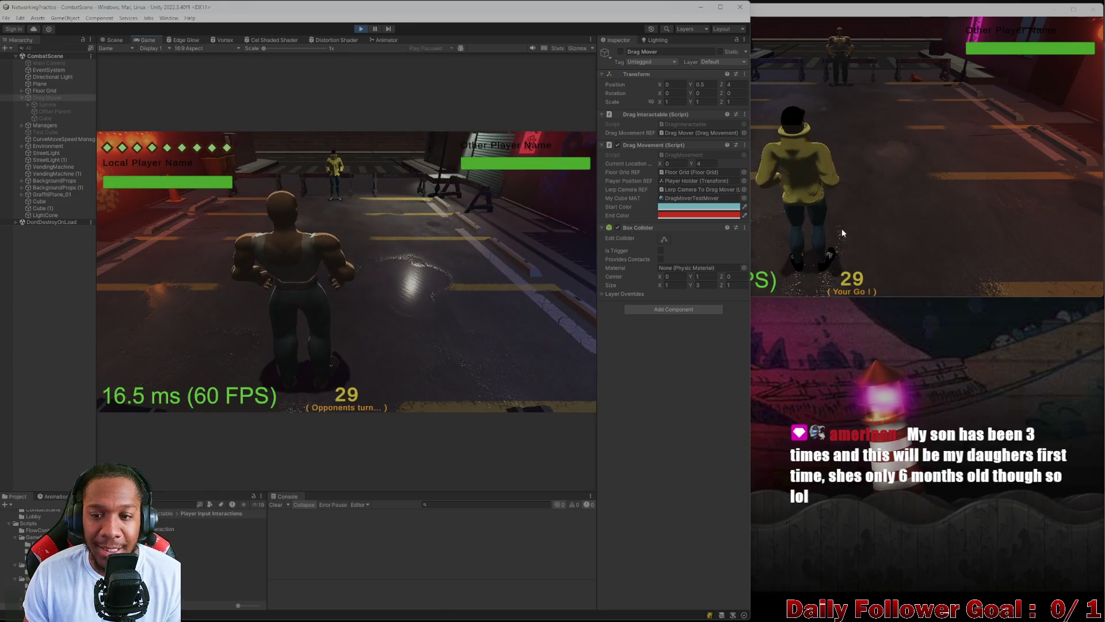
# - End the standalone player's turn, fling the die, choose Move, then stop play mode
pyautogui.click(669, 198)
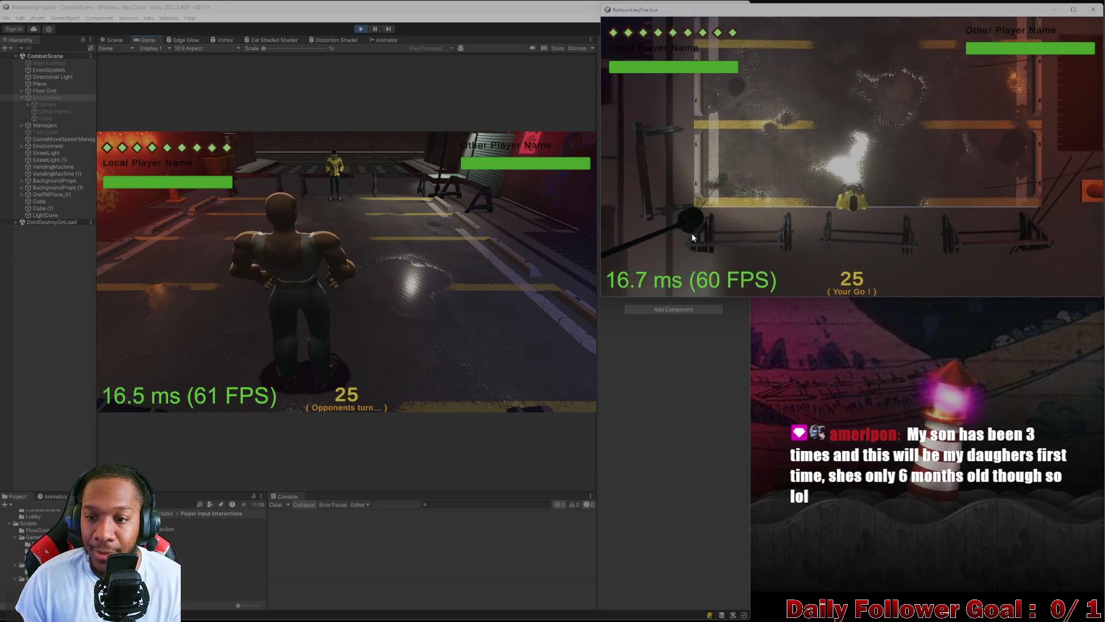
pyautogui.click(671, 277)
pyautogui.click(169, 301)
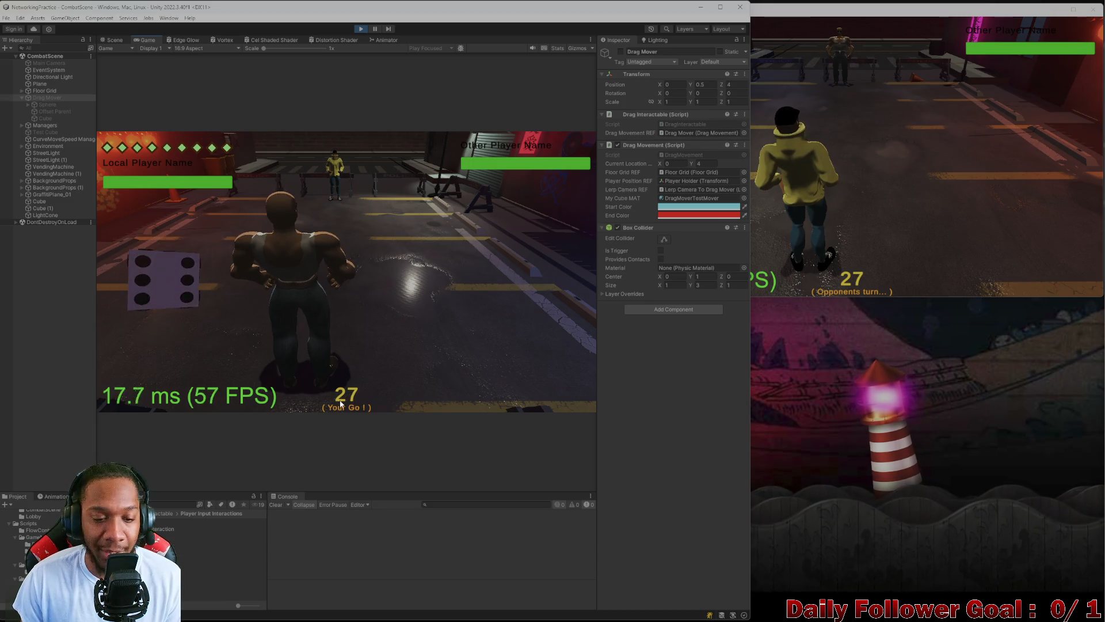
pyautogui.moveTo(175, 296); pyautogui.dragTo(557, 188)
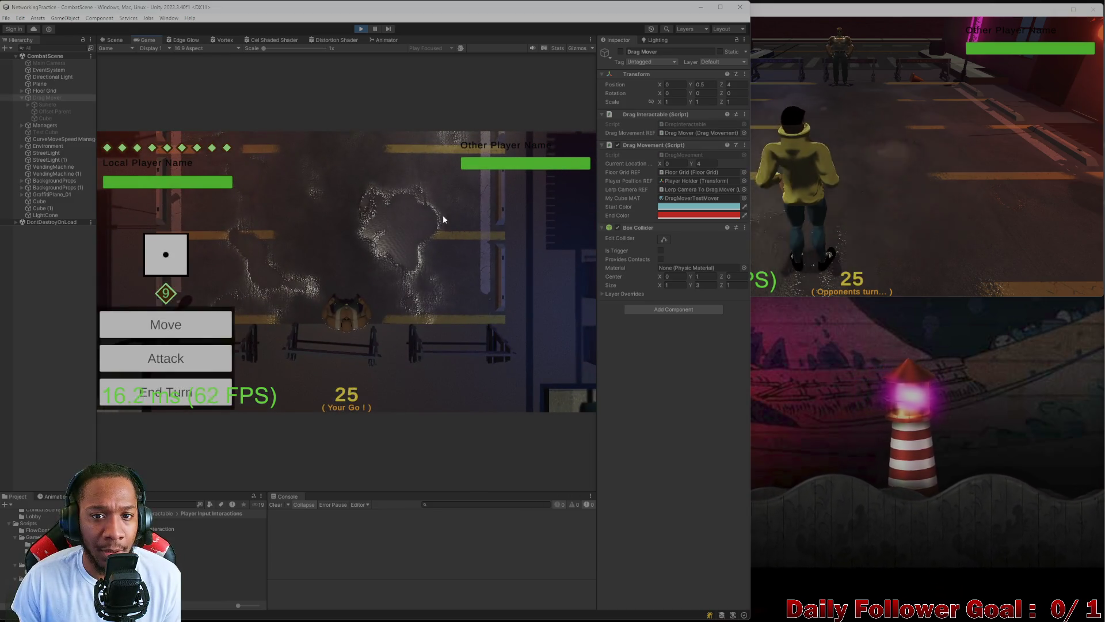
pyautogui.click(150, 335)
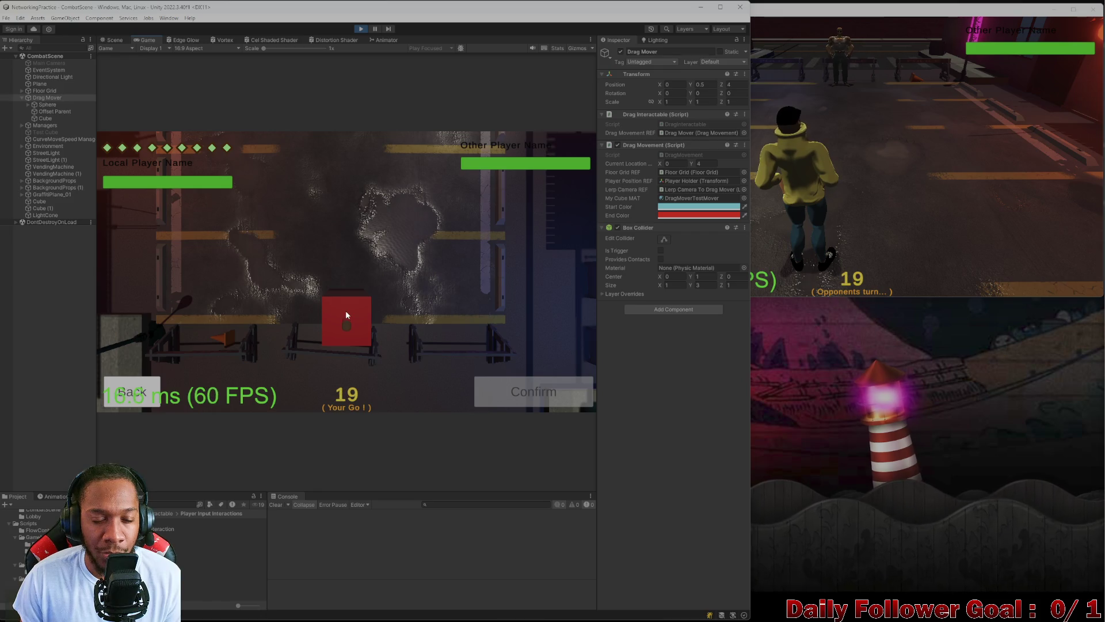
pyautogui.click(359, 29)
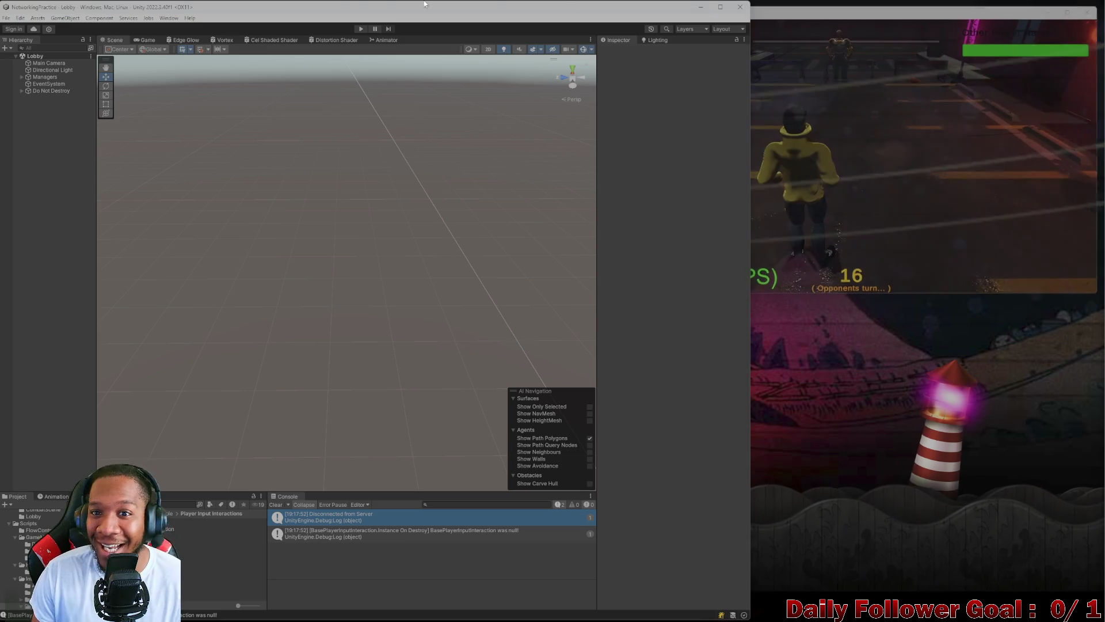
# - Maximize the Unity Editor window and clear the Console log
pyautogui.moveTo(368, 5)
pyautogui.mouseDown()
pyautogui.moveTo(380, 40)
pyautogui.moveTo(689, 57)
pyautogui.moveTo(714, 35)
pyautogui.moveTo(714, 11)
pyautogui.mouseUp()
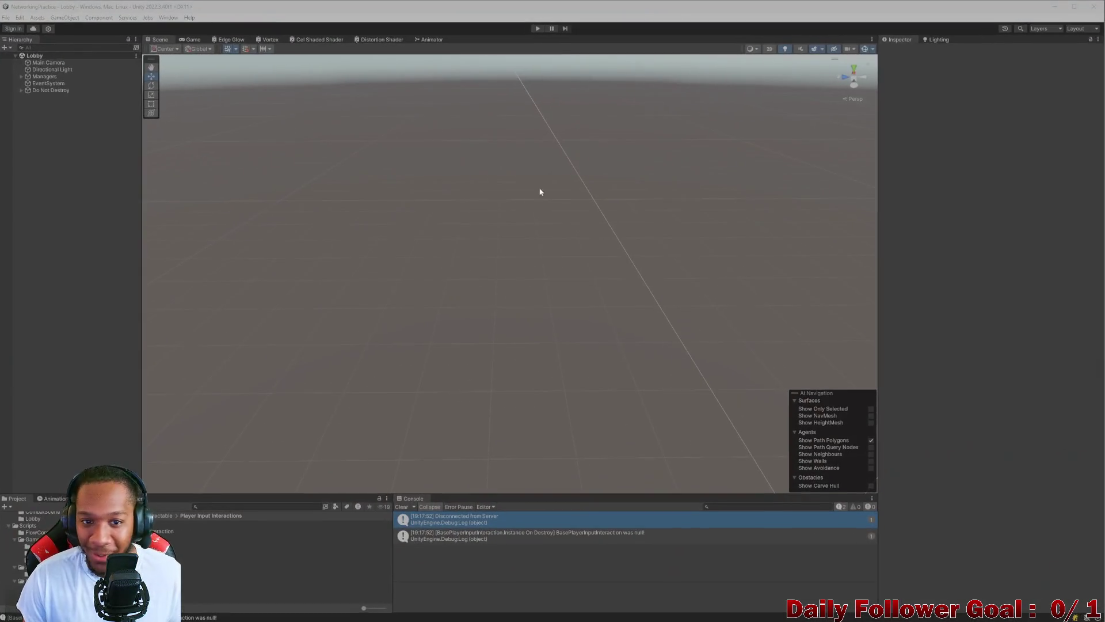
pyautogui.click(397, 506)
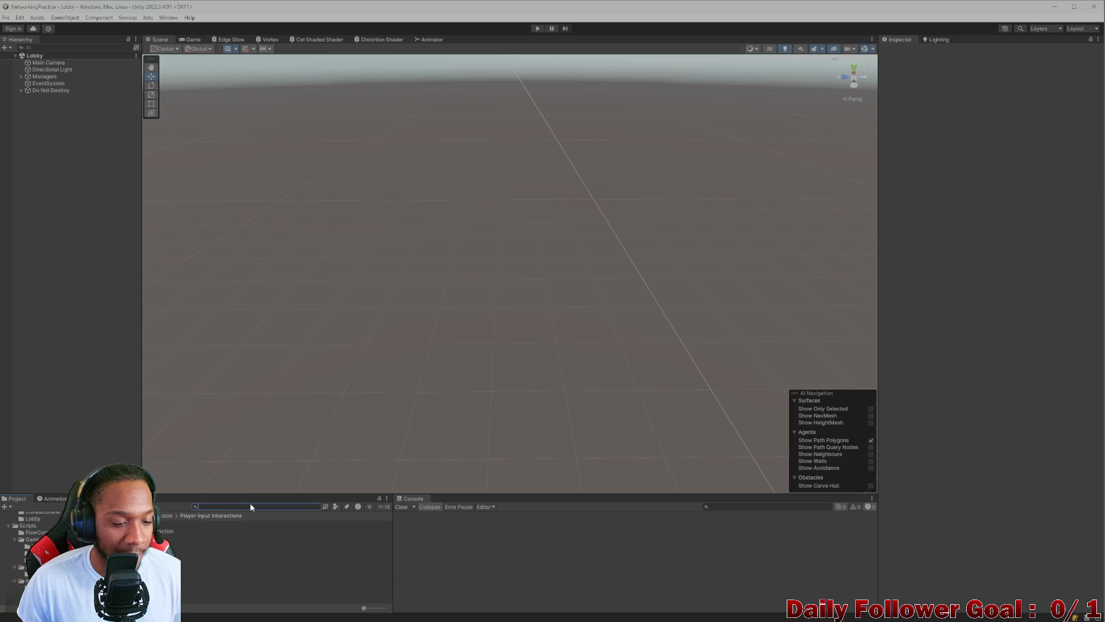
pyautogui.click(724, 506)
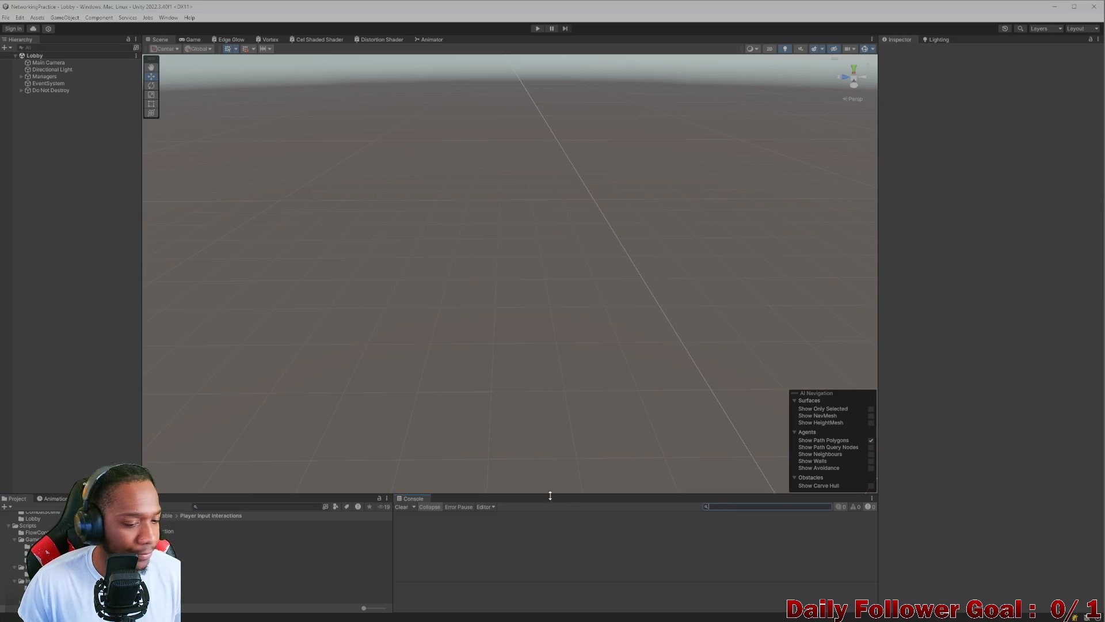
pyautogui.click(401, 507)
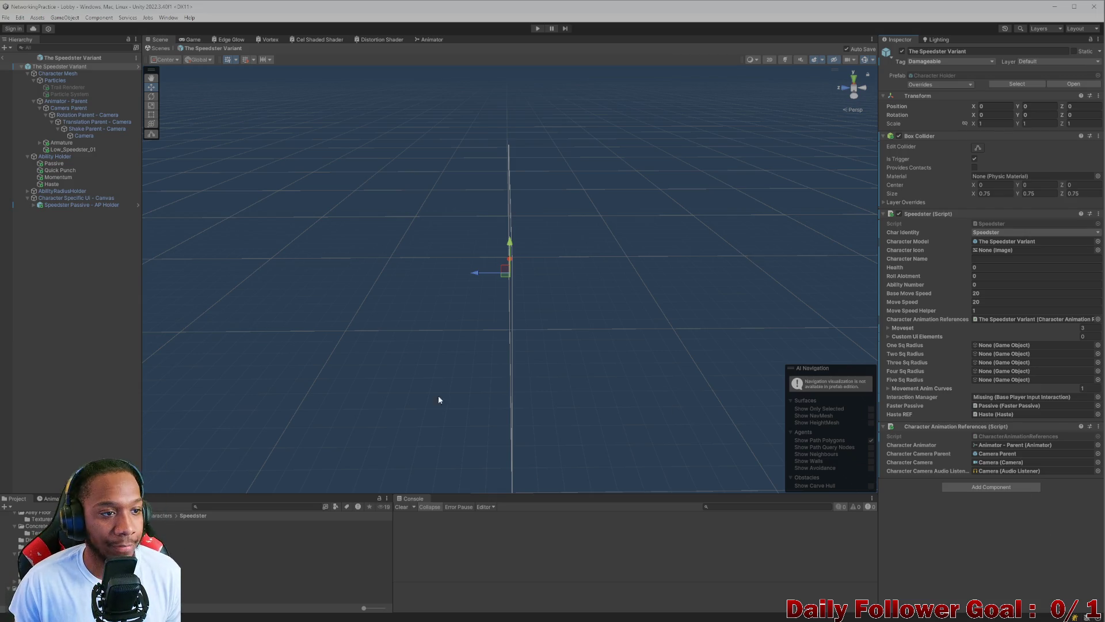
# - Leave The Speedster Variant prefab mode back to the Lobby scene and switch to Visual Studio
pyautogui.click(70, 291)
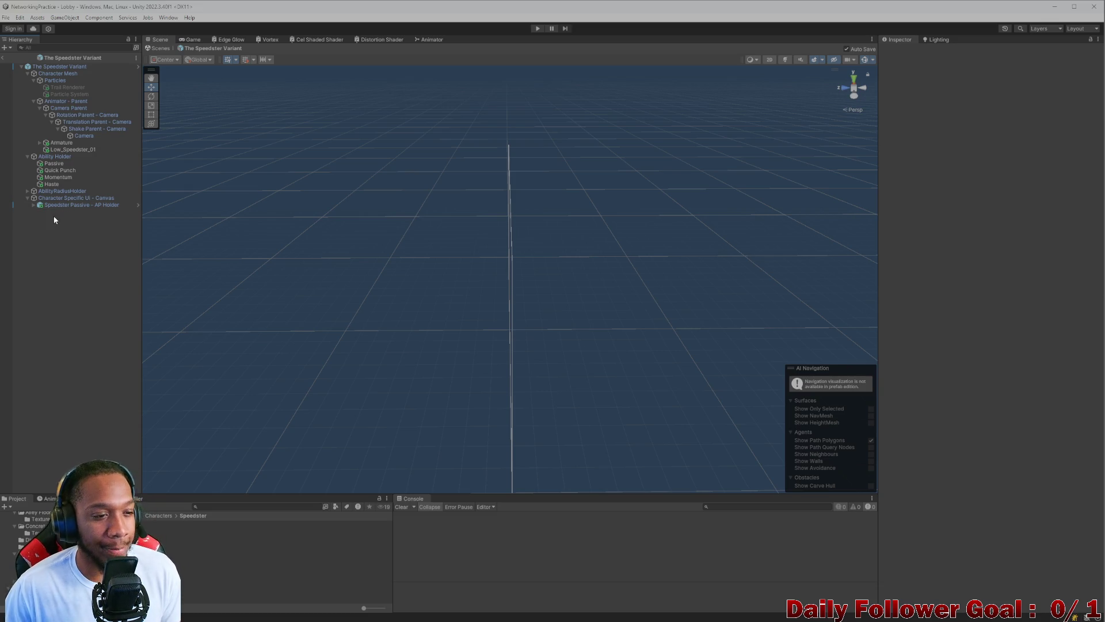
pyautogui.click(4, 58)
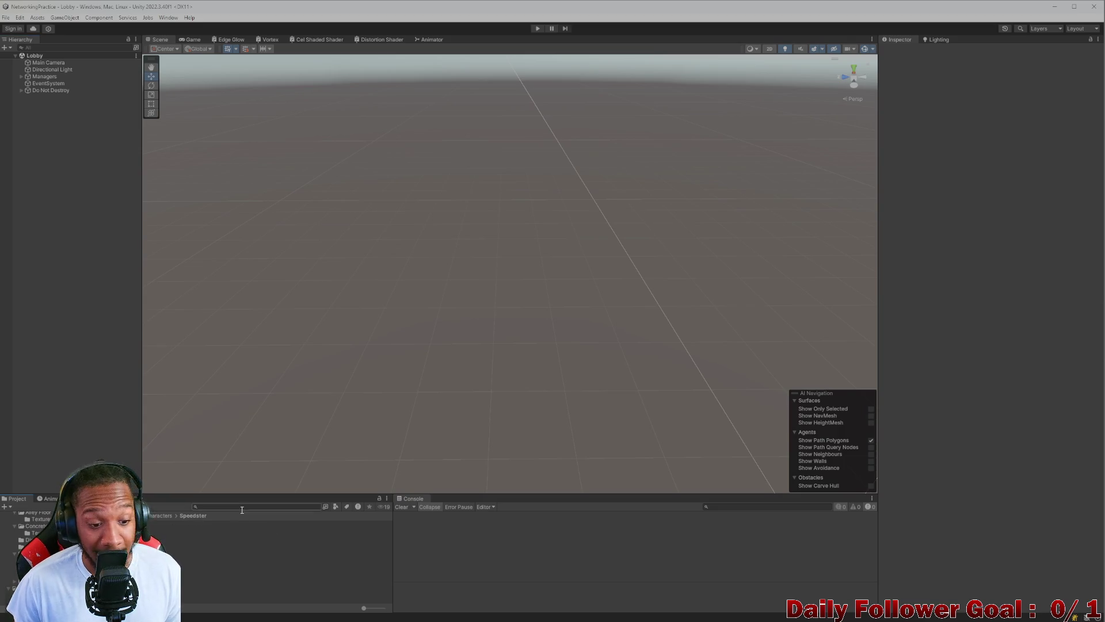
pyautogui.moveTo(345, 620)
pyautogui.click(714, 614)
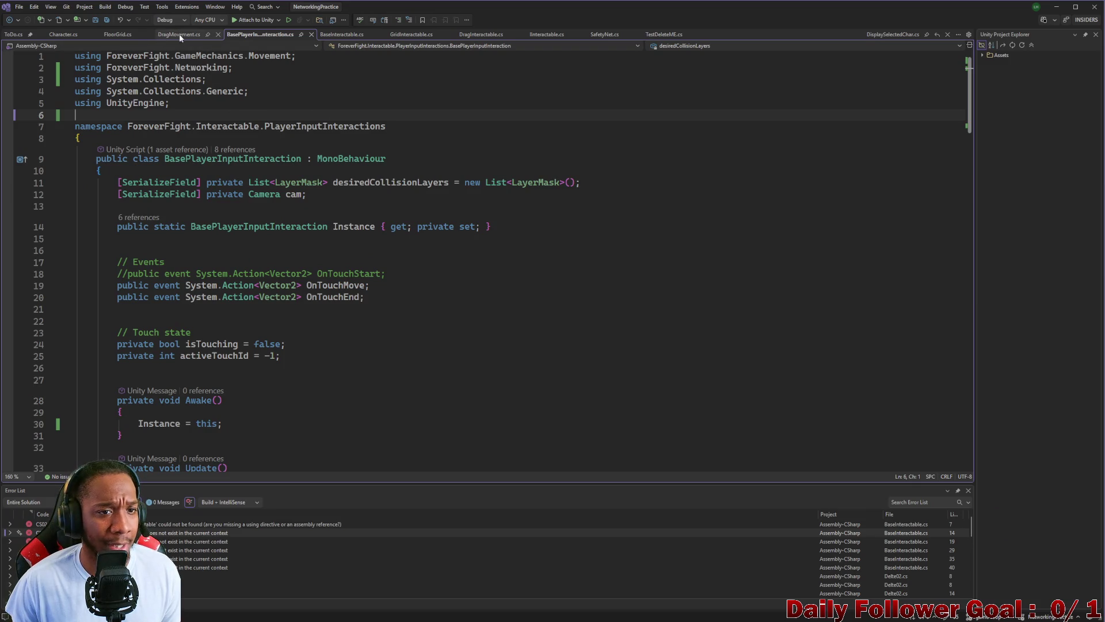
# - In Character.cs, delete the interactionManager field line
pyautogui.click(63, 34)
pyautogui.scroll(-4, 380, 334)
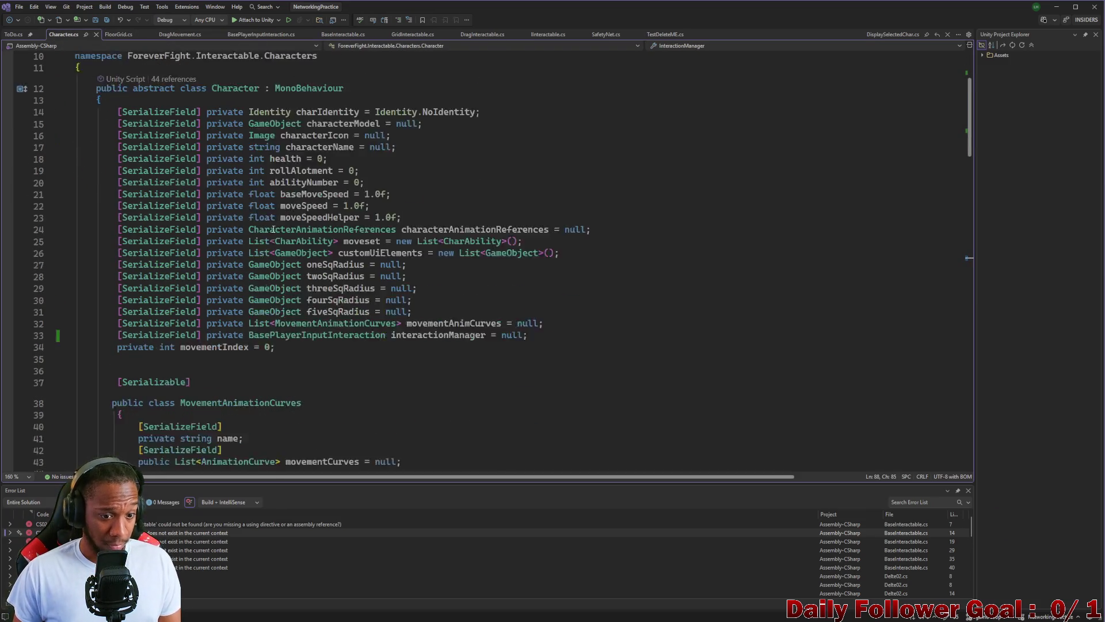
pyautogui.tripleClick(381, 299)
pyautogui.press('Delete')
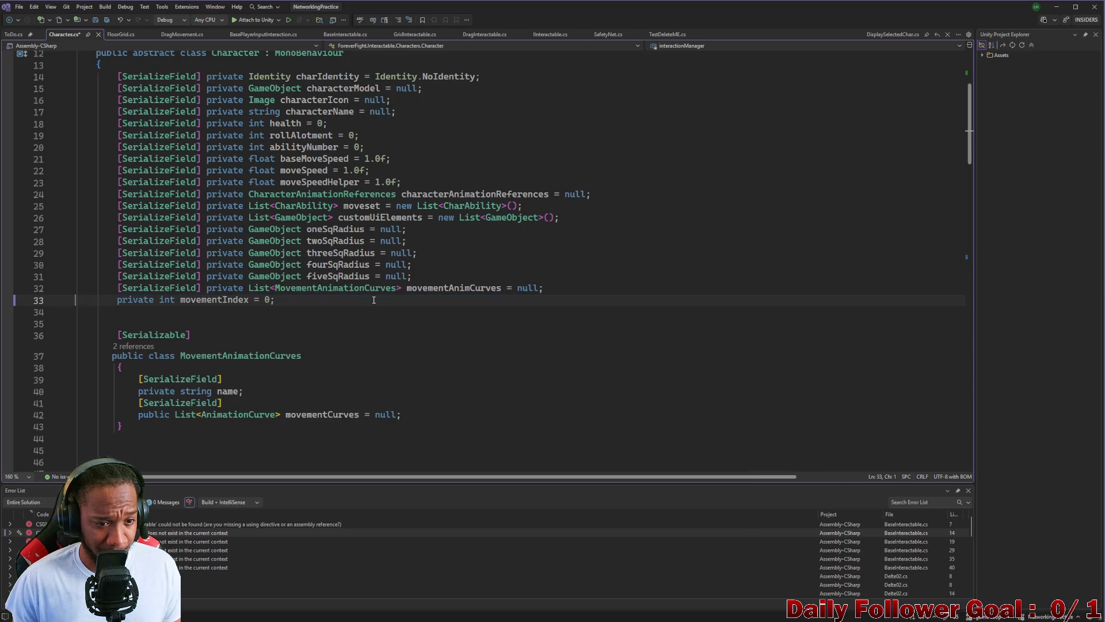
# - Delete the InteractionManager property line, save Character.cs, and return to Unity
pyautogui.scroll(-7, 383, 295)
pyautogui.scroll(-13, 383, 295)
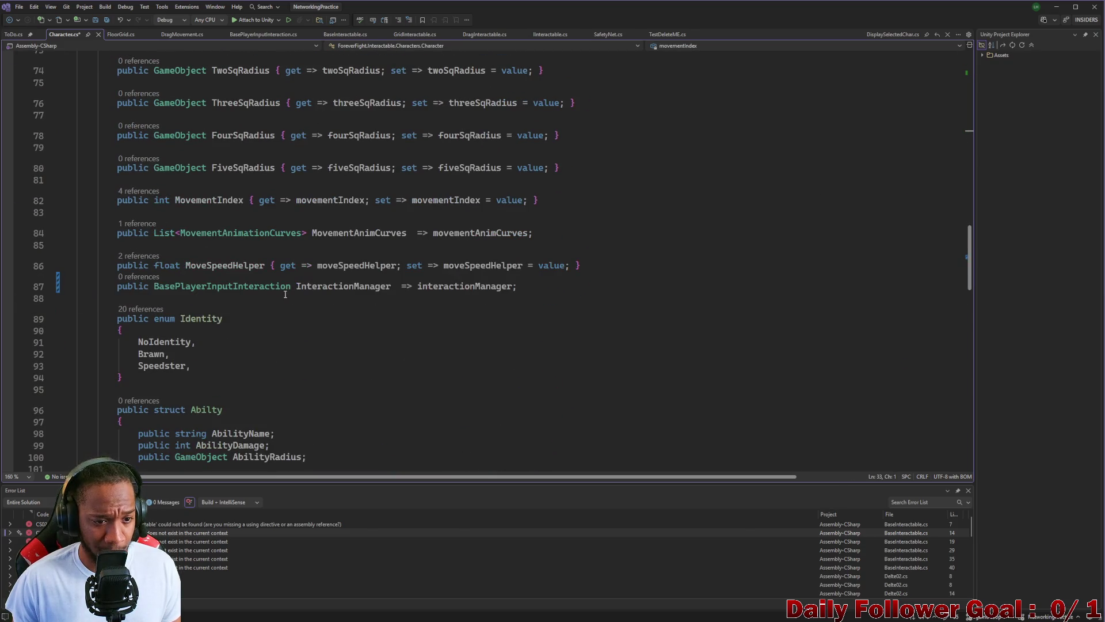
pyautogui.click(277, 287)
pyautogui.tripleClick(276, 286)
pyautogui.press('Delete')
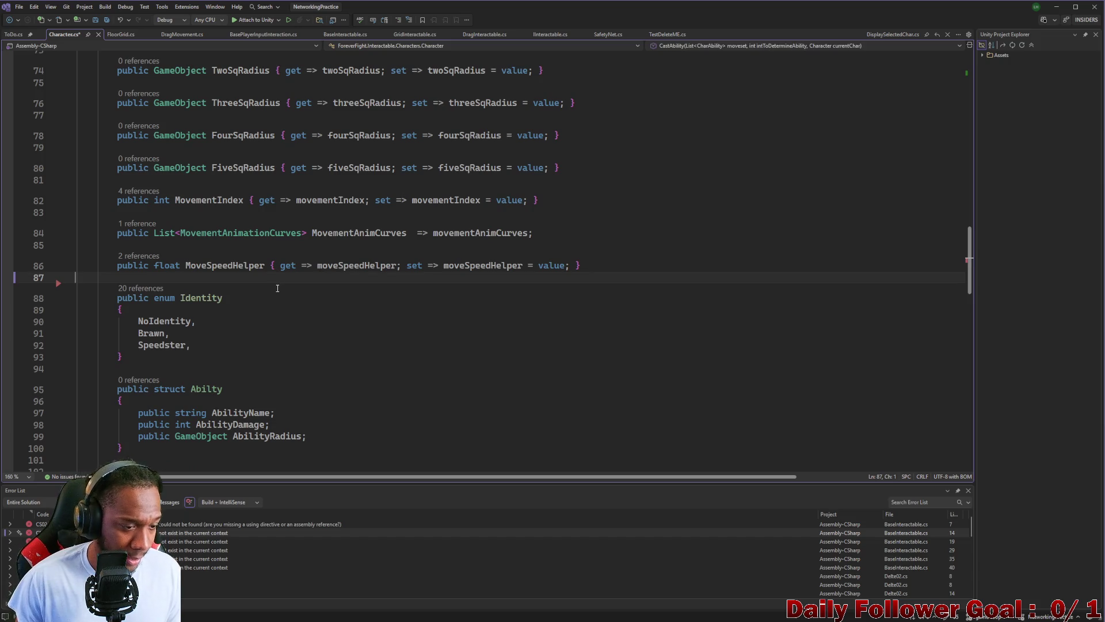
pyautogui.press('Delete')
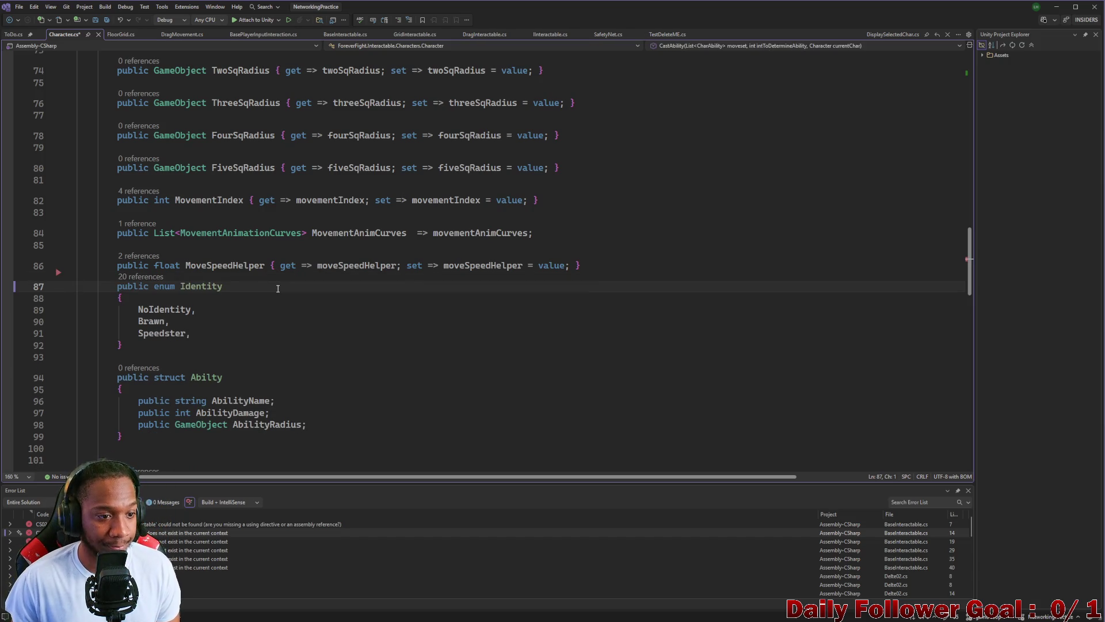
pyautogui.hotkey('ctrl', 'z')
pyautogui.hotkey('ctrl', 's')
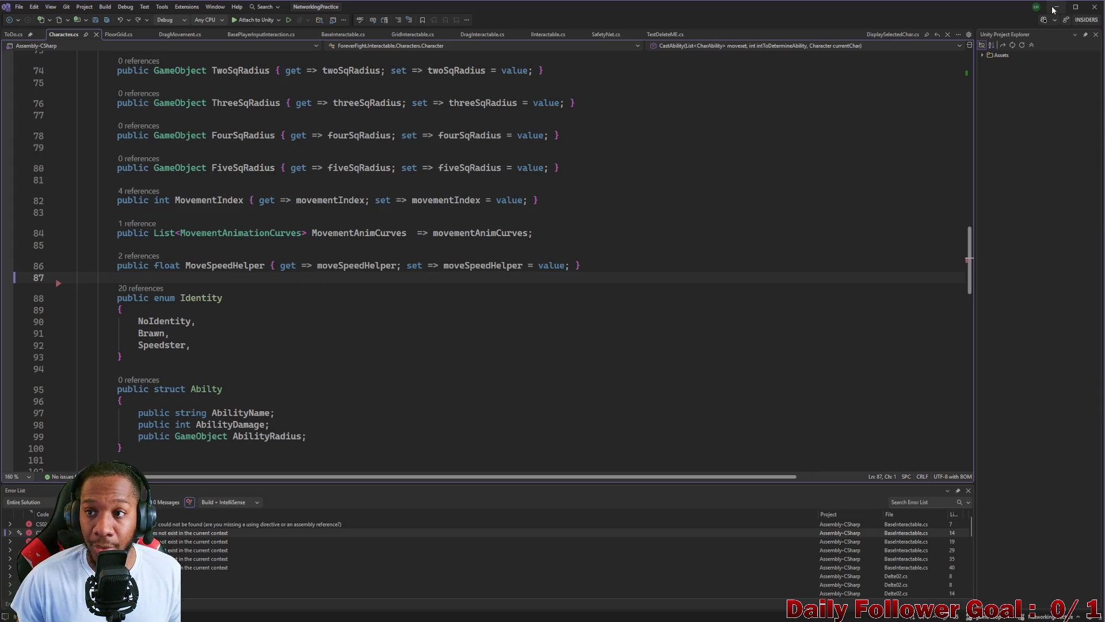
pyautogui.hotkey('alt', 'Tab')
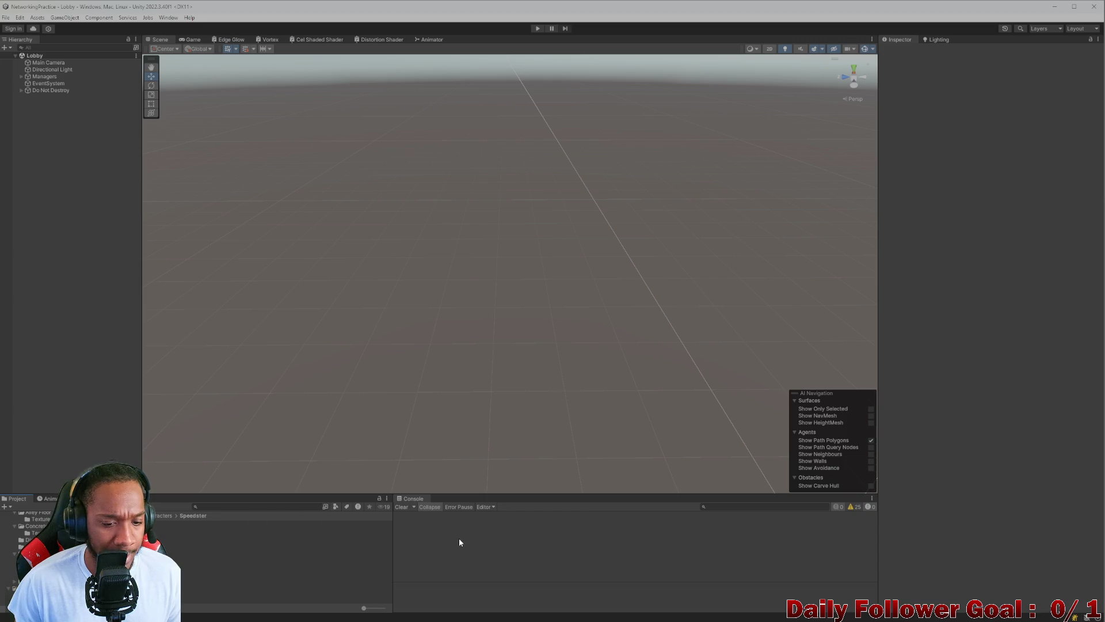
# - Clear the Console, search assets for 'comba', open CombatScene and select Managers
pyautogui.click(402, 506)
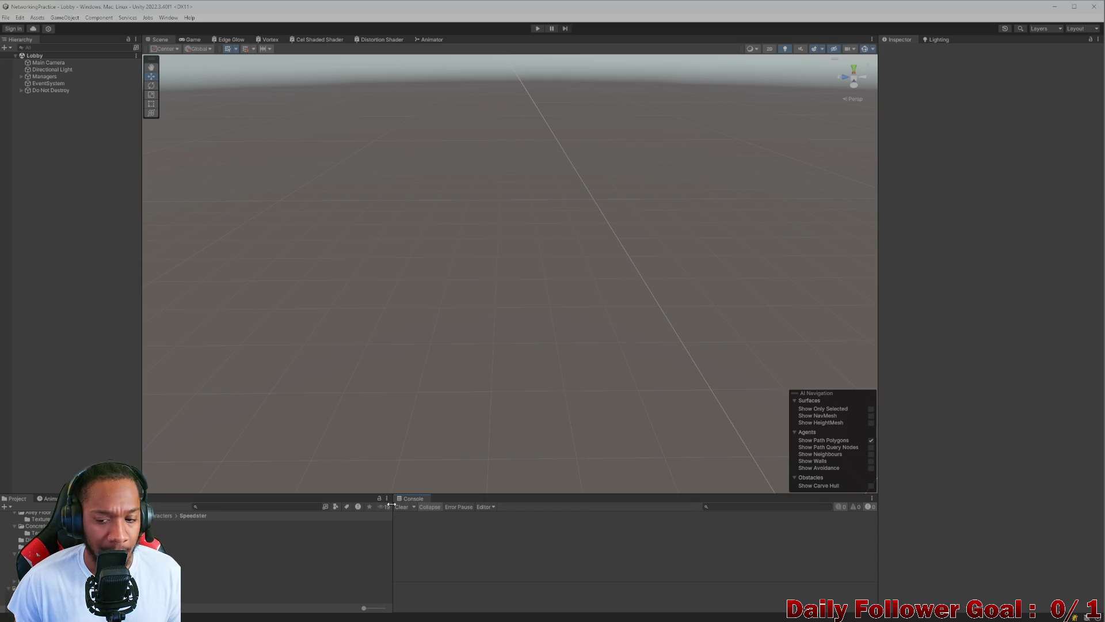
pyautogui.click(252, 506)
pyautogui.write('comba')
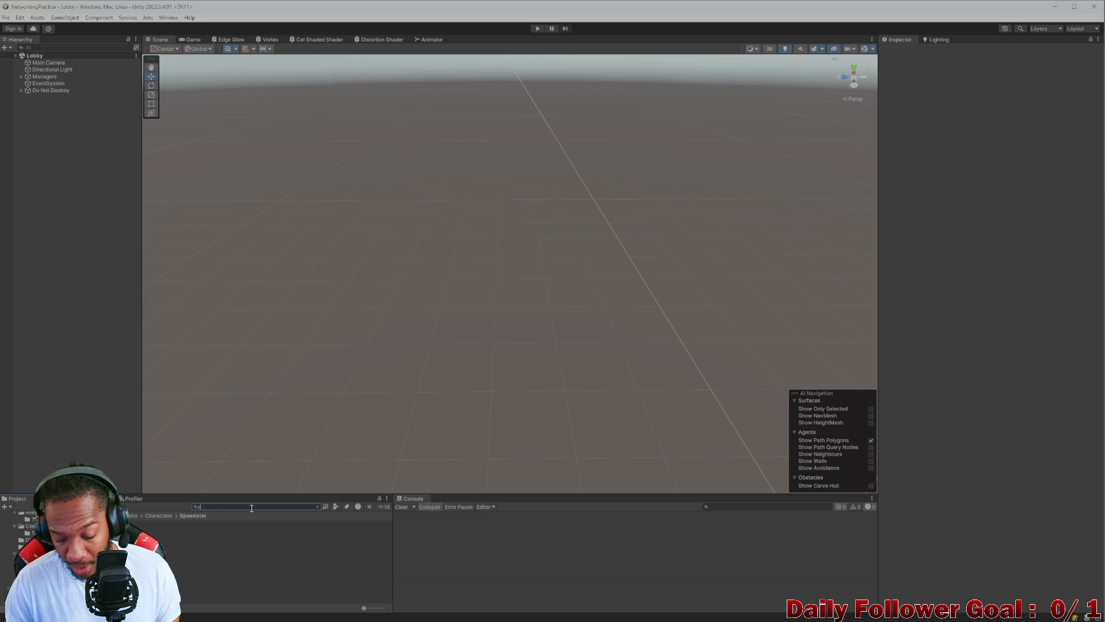
pyautogui.doubleClick(185, 530)
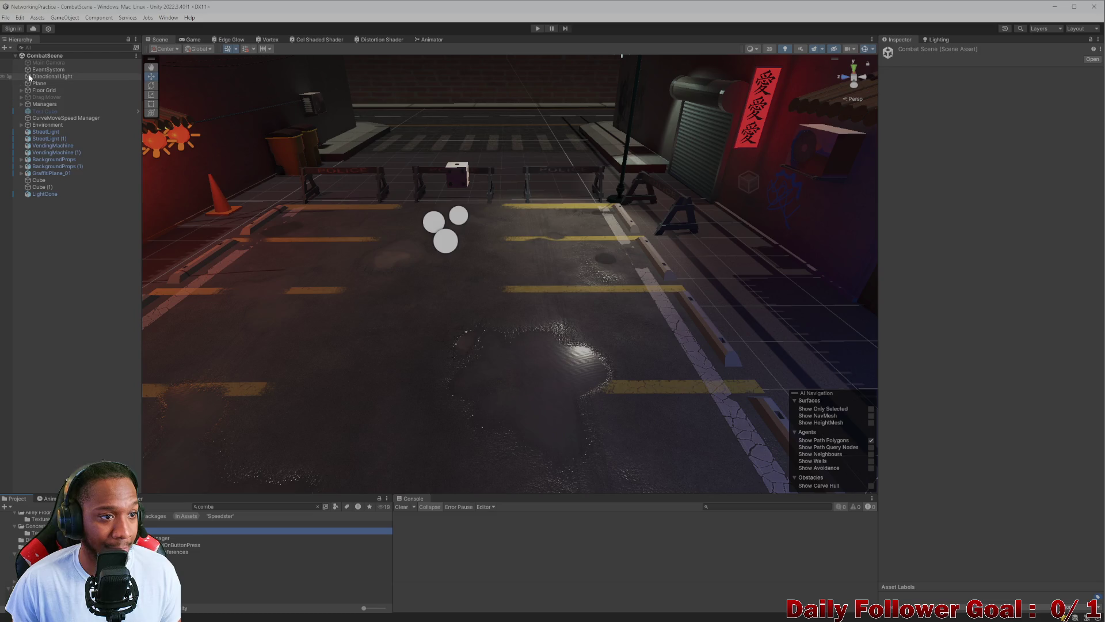
pyautogui.click(43, 104)
# - Create an empty child under Managers and name it 'Player Interaction'
pyautogui.click(21, 105)
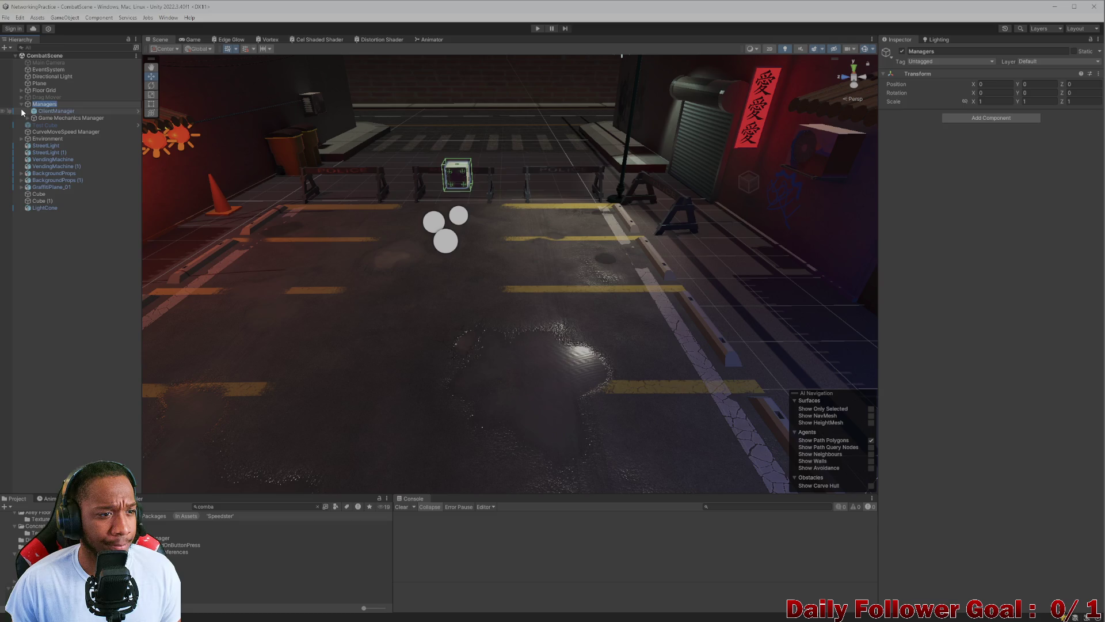
pyautogui.click(51, 110)
pyautogui.rightClick(50, 104)
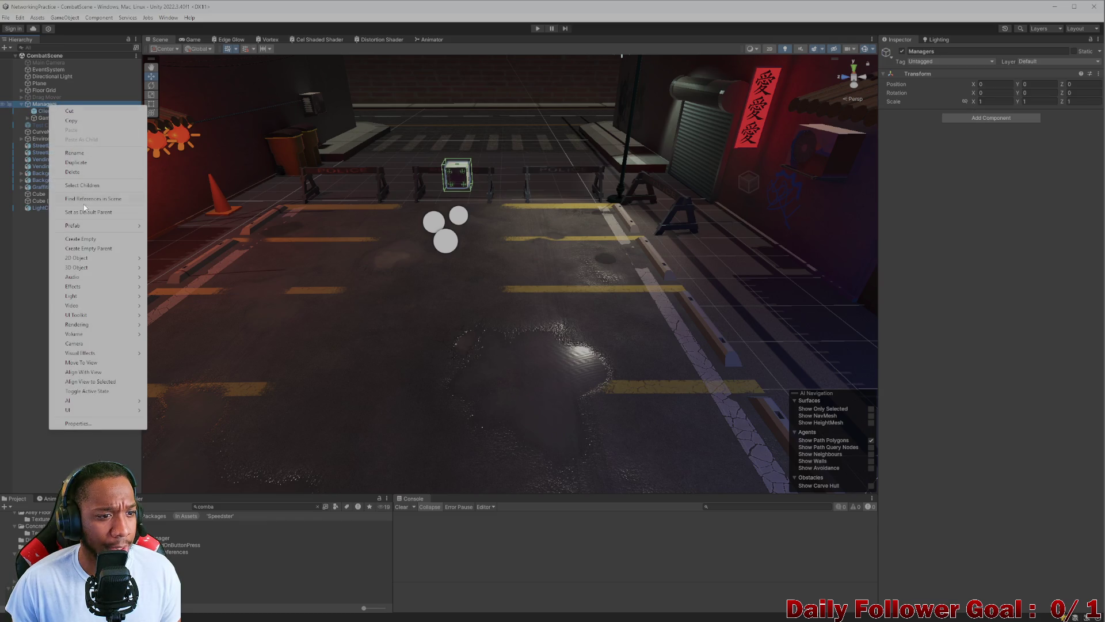
pyautogui.click(81, 239)
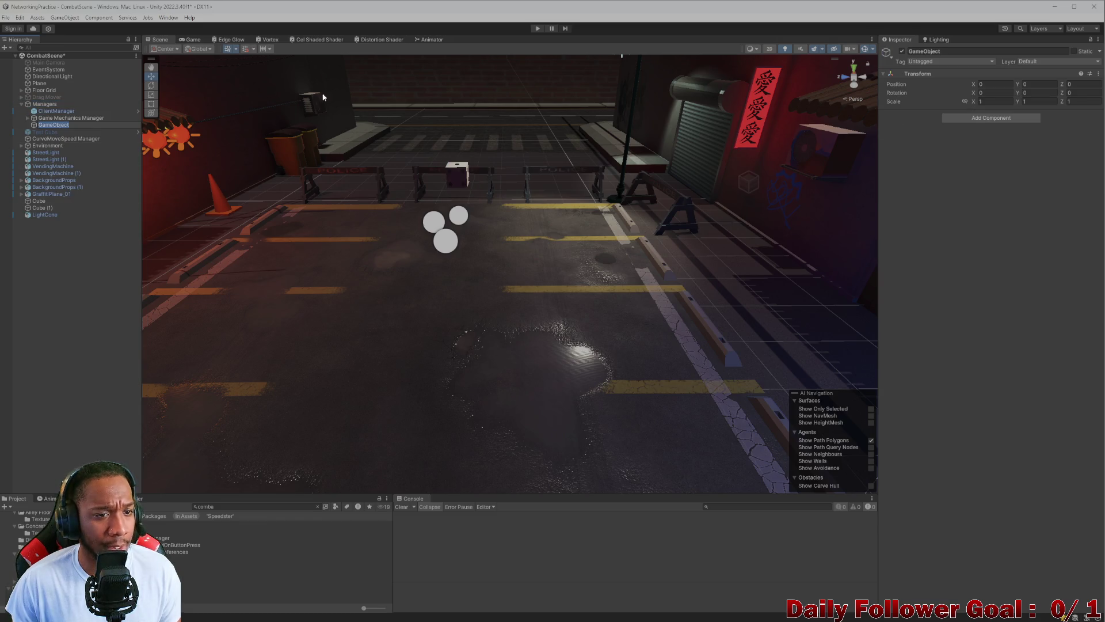
pyautogui.click(965, 50)
pyautogui.write('Player Interactio')
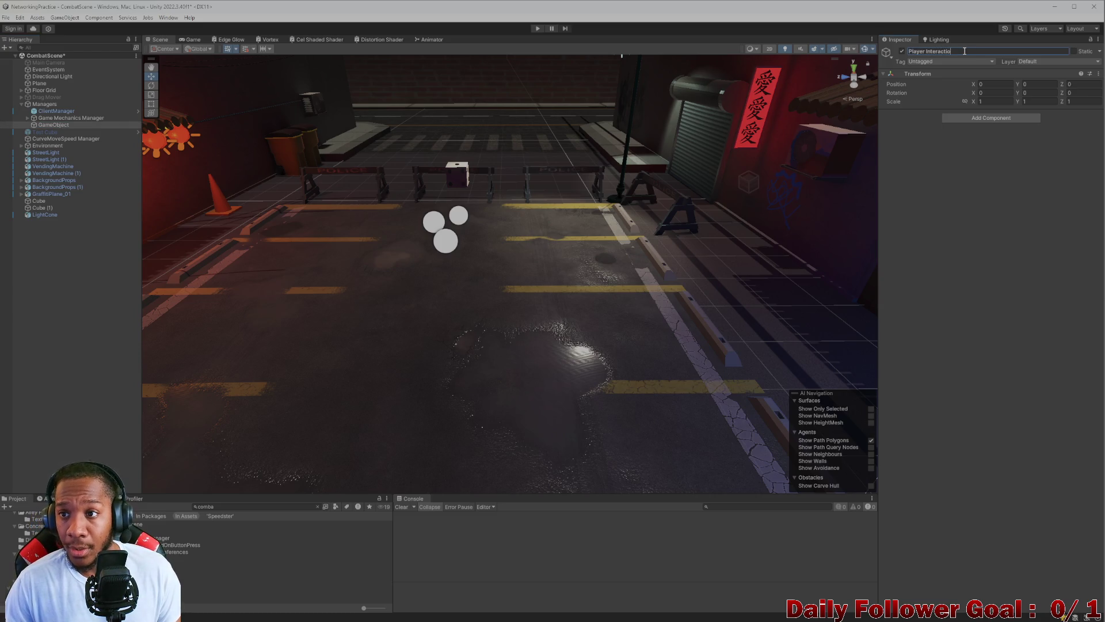
pyautogui.write('n')
pyautogui.press('Return')
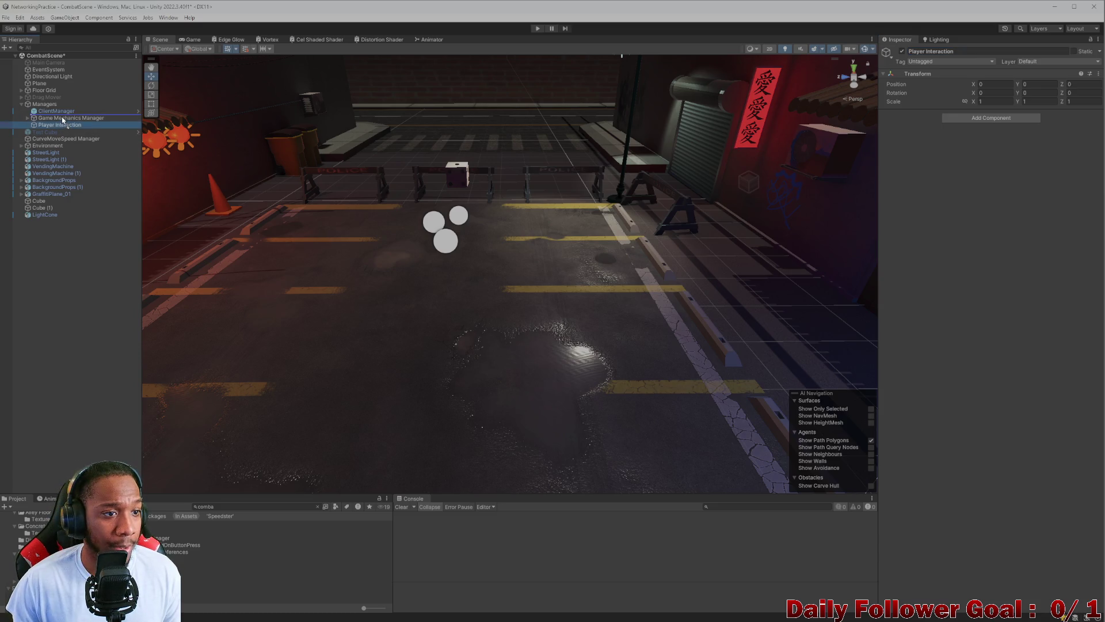
# - Add the Base Player Input Interaction script to Player Interaction
pyautogui.click(986, 118)
pyautogui.write('basepl')
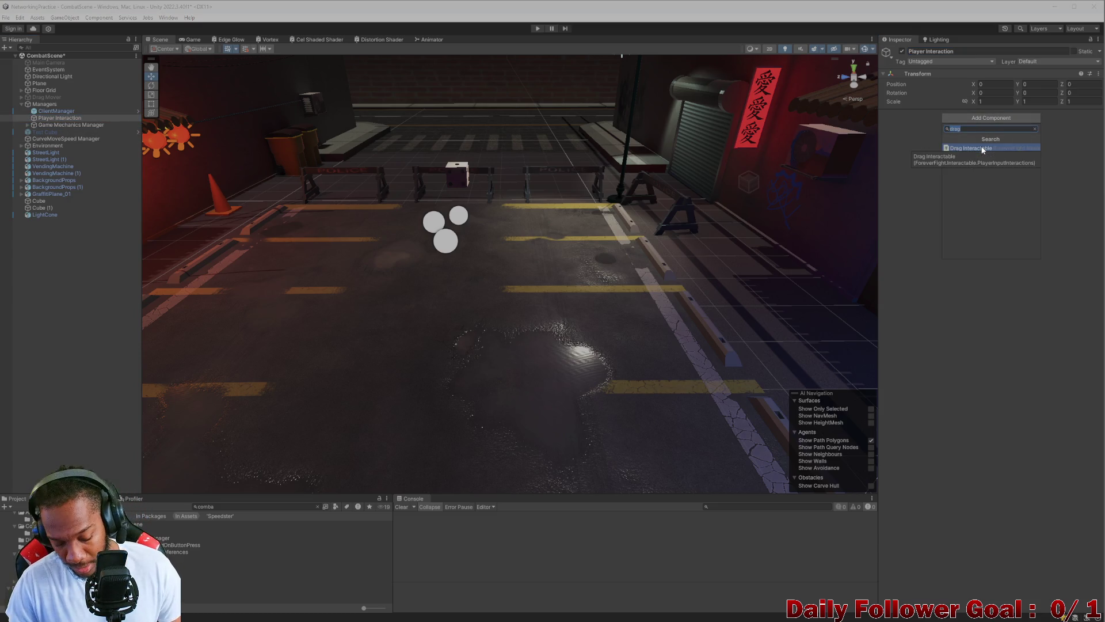
pyautogui.click(983, 148)
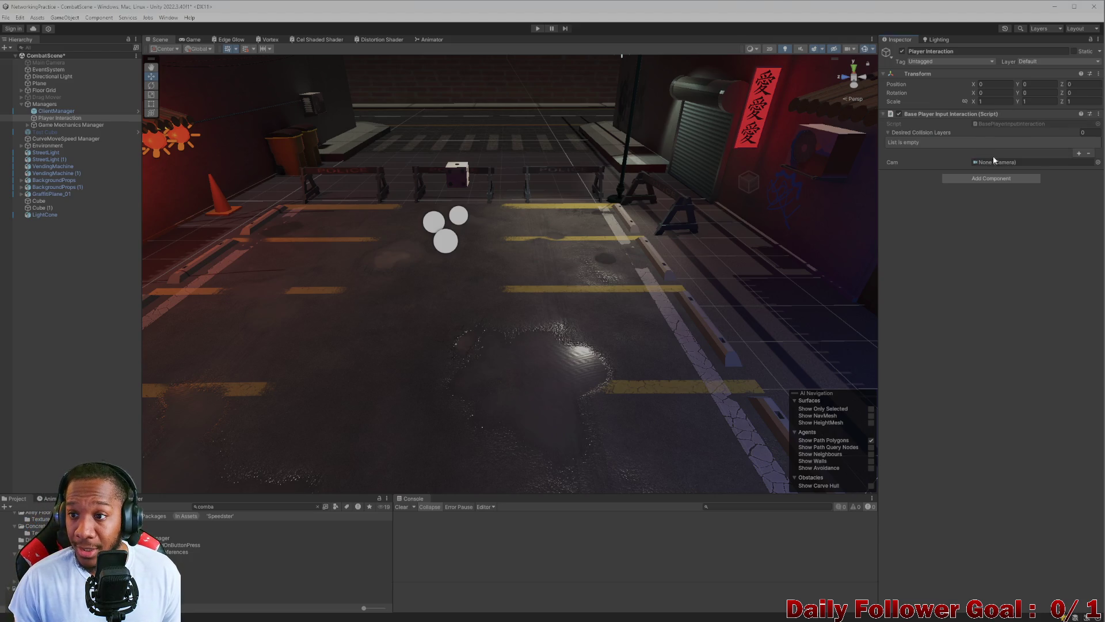
# - Set Desired Collision Layers to Grid and Drag Movement, then clear the 'comba' asset search
pyautogui.click(1079, 153)
pyautogui.click(1079, 153)
pyautogui.click(1036, 142)
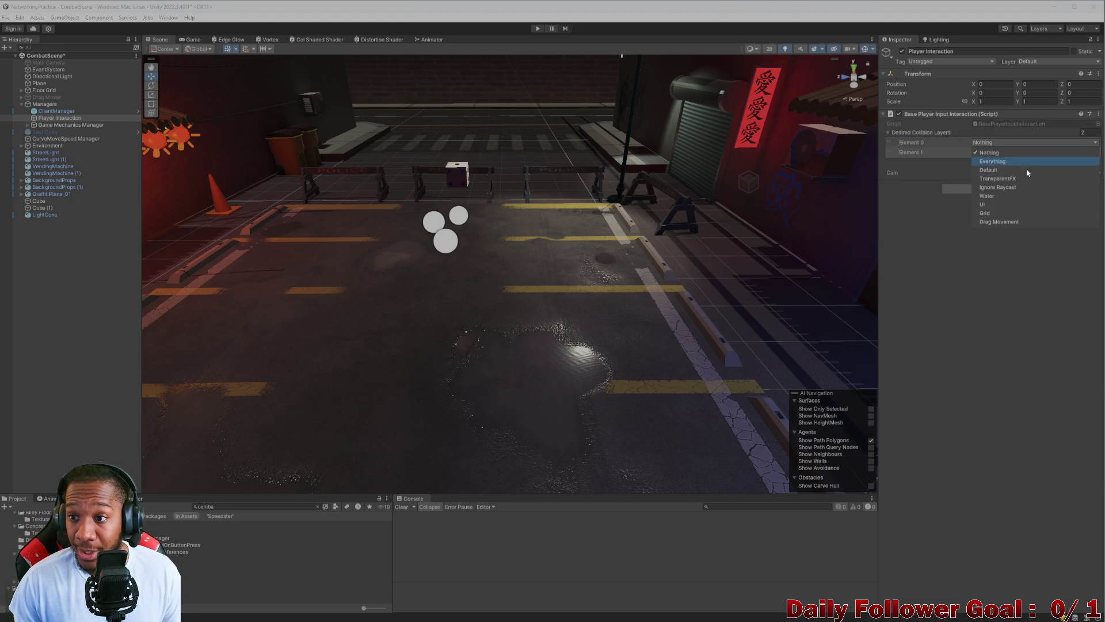
pyautogui.click(996, 213)
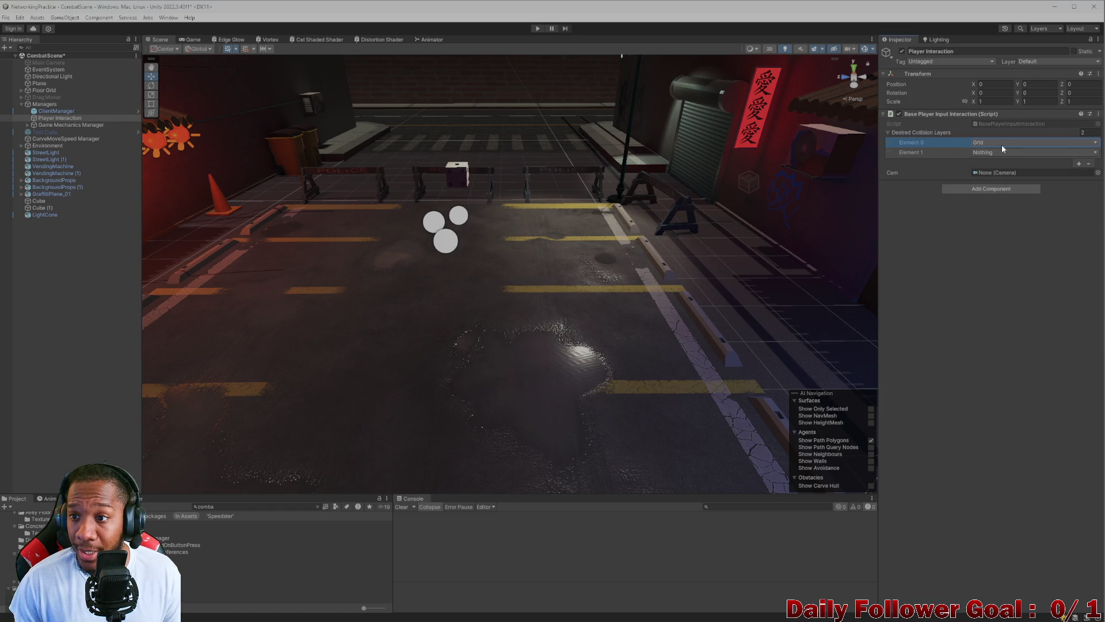
pyautogui.click(1003, 152)
pyautogui.click(996, 232)
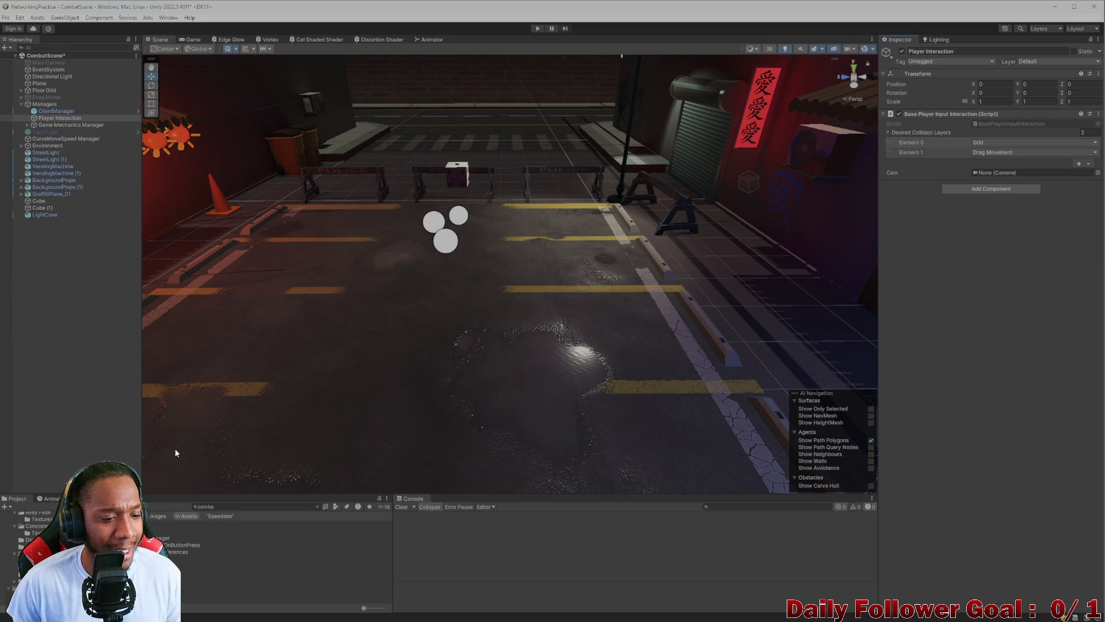
pyautogui.click(317, 506)
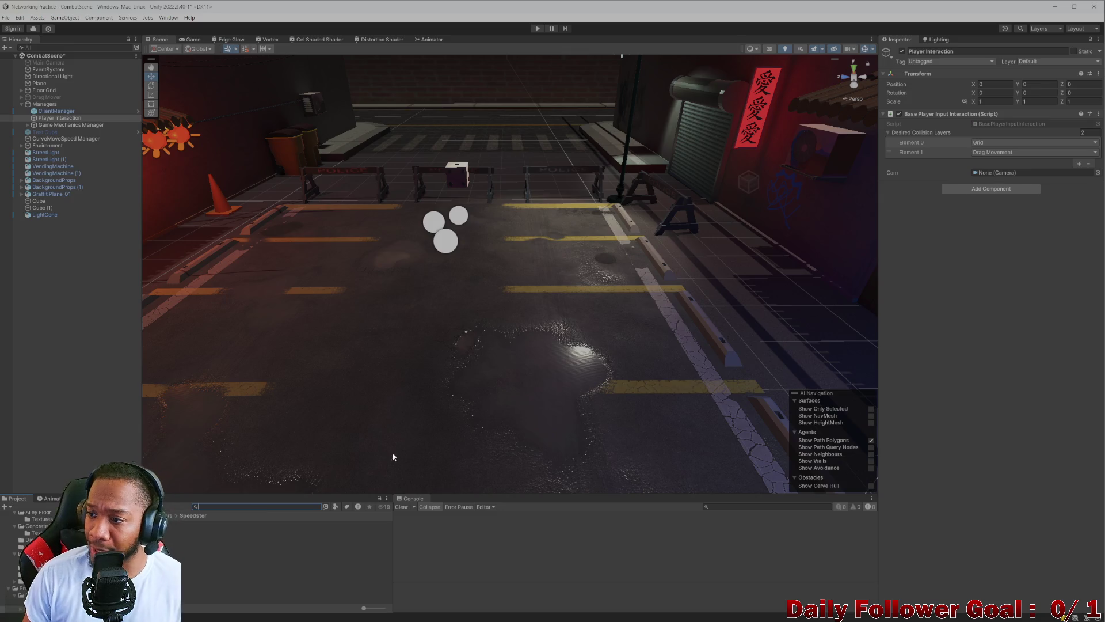
pyautogui.moveTo(688, 620)
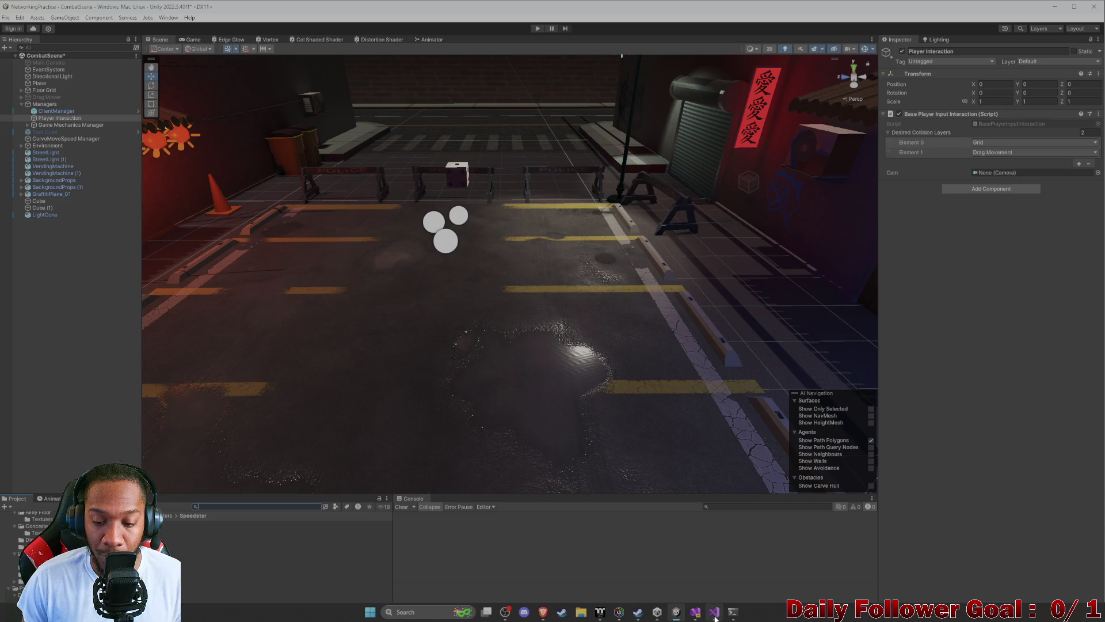
# - Under ON DECK in ToDo.cs, write a note to get the local player camera for the input manager
pyautogui.click(695, 611)
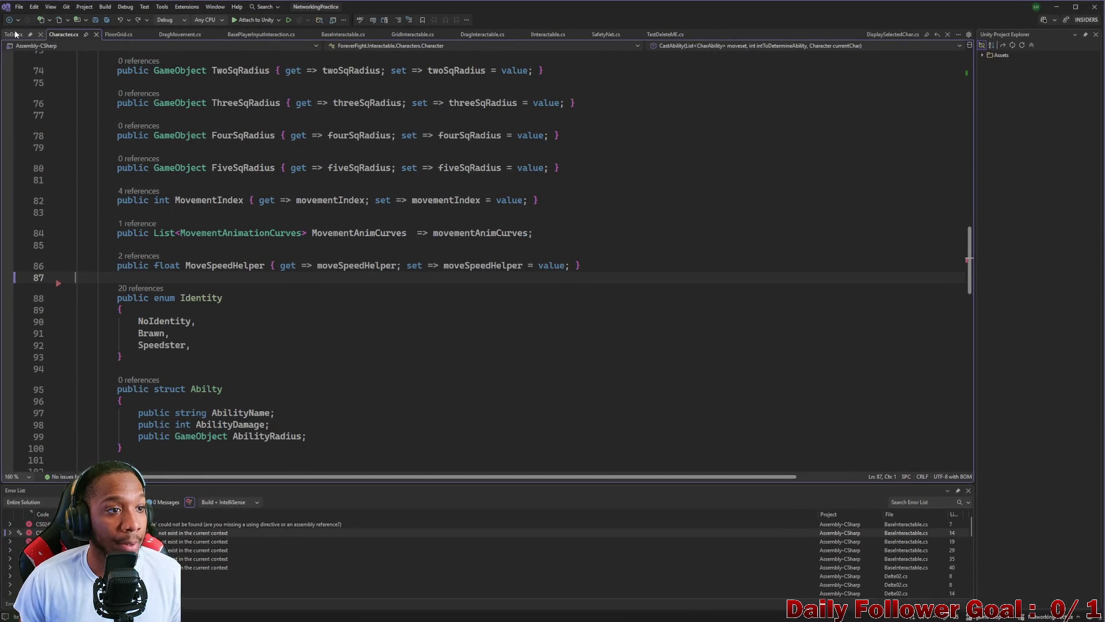
pyautogui.hotkey('ctrl', 'Tab')
pyautogui.scroll(4, 189, 239)
pyautogui.click(131, 241)
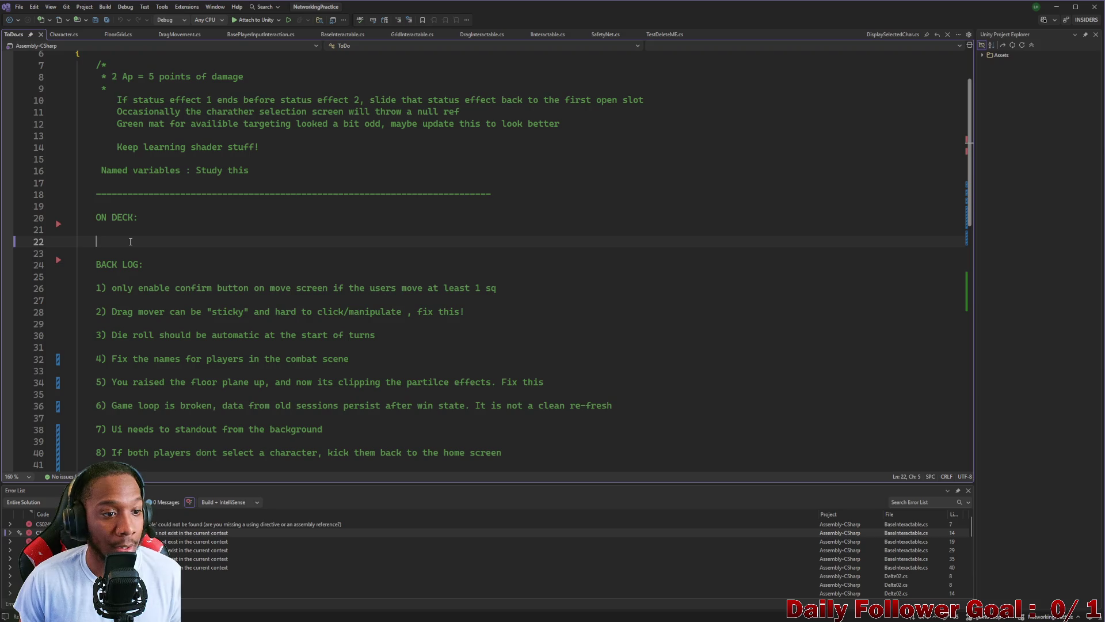
pyautogui.press('Up')
pyautogui.write('//')
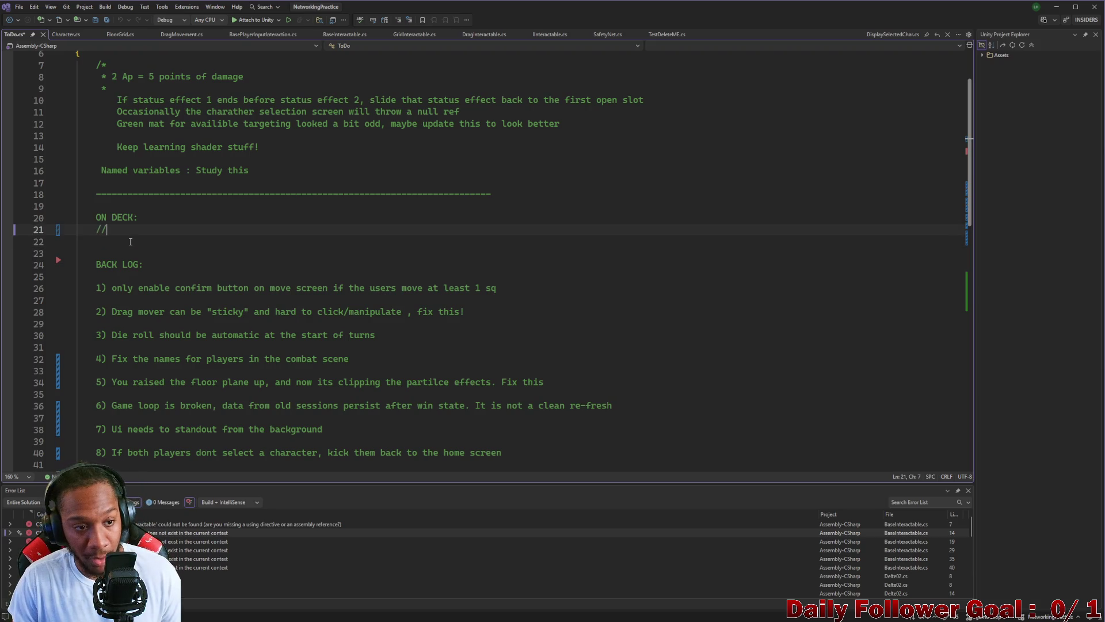
pyautogui.press('BackSpace')
pyautogui.press('BackSpace')
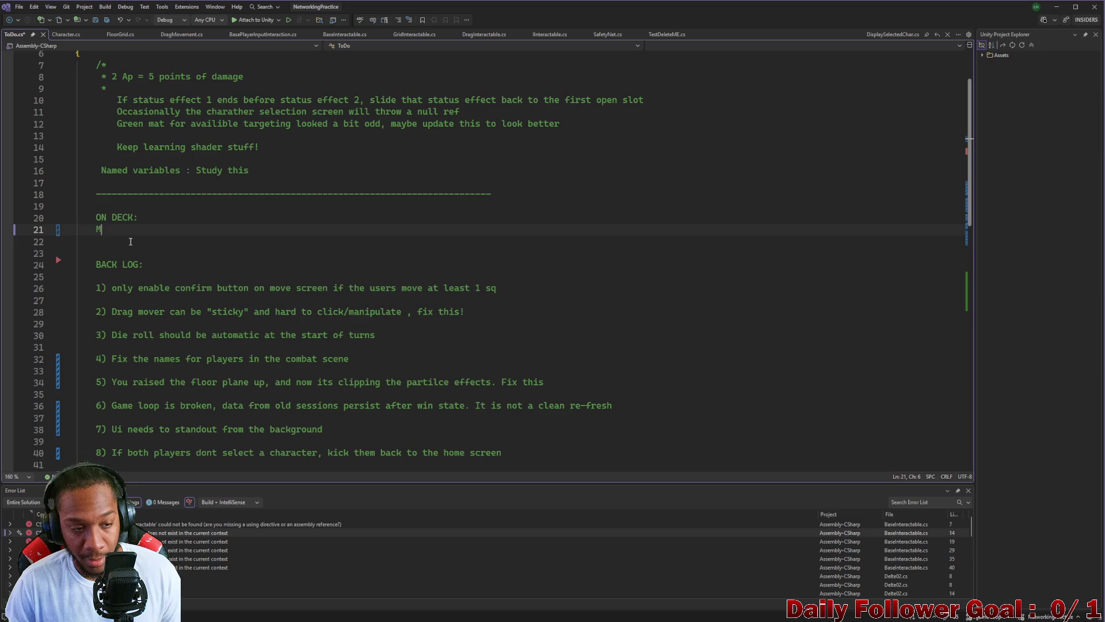
pyautogui.write('Make it so ')
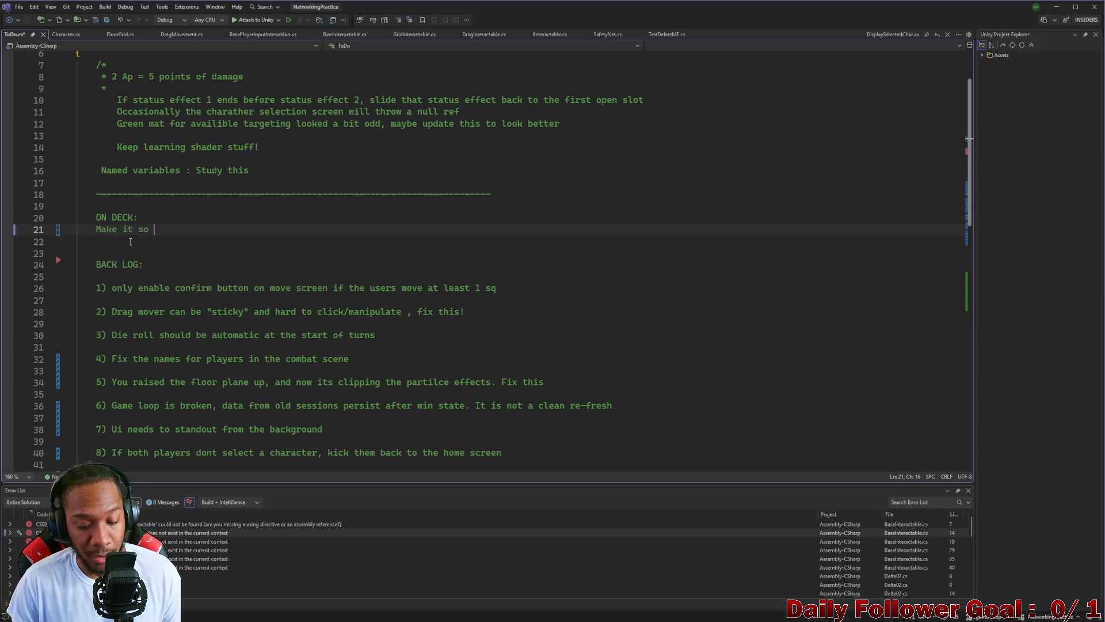
pyautogui.write('you can get the p')
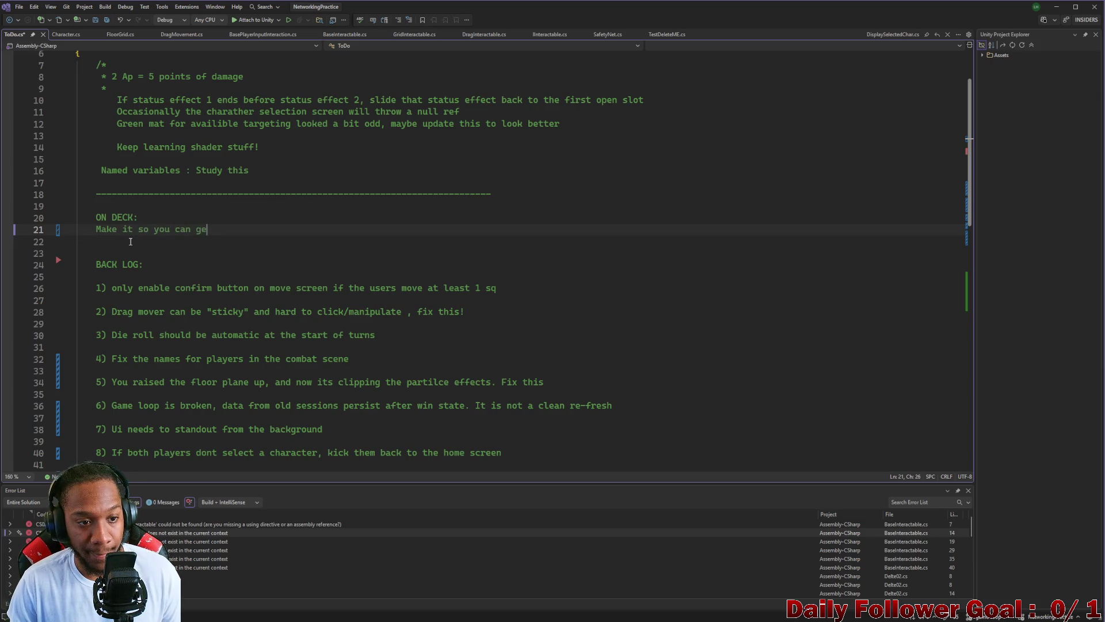
pyautogui.press('BackSpace')
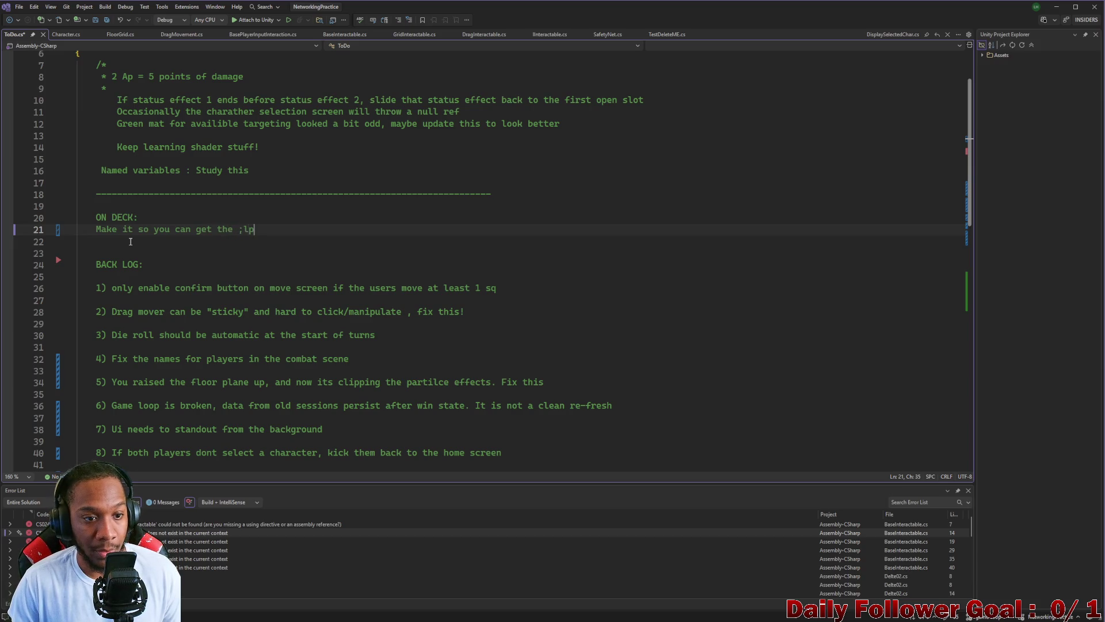
pyautogui.write('ocal')
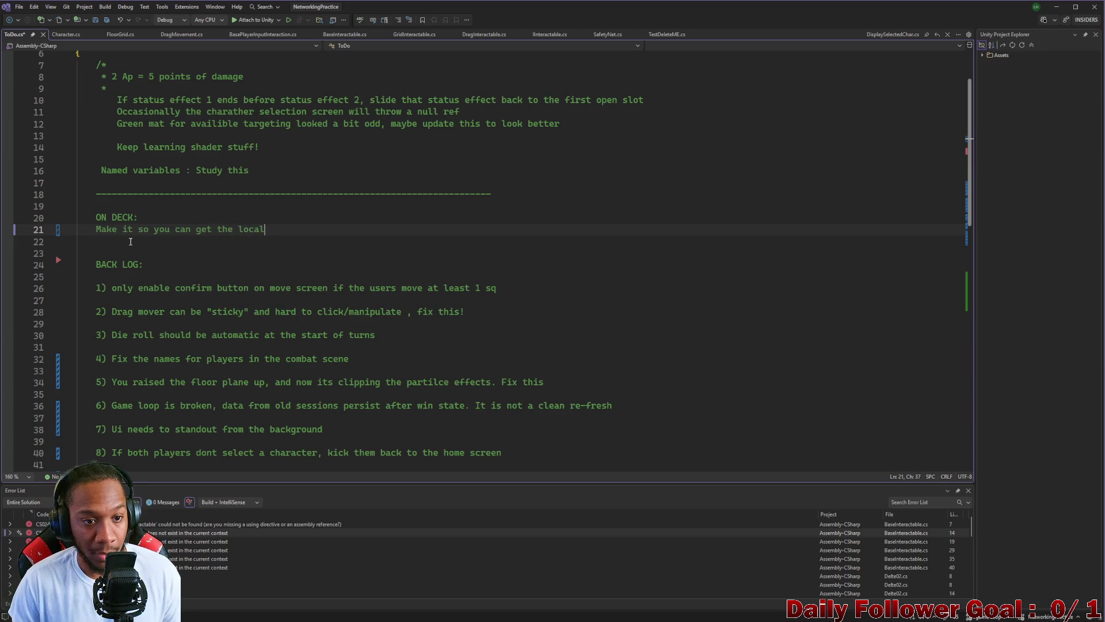
pyautogui.write(' pal')
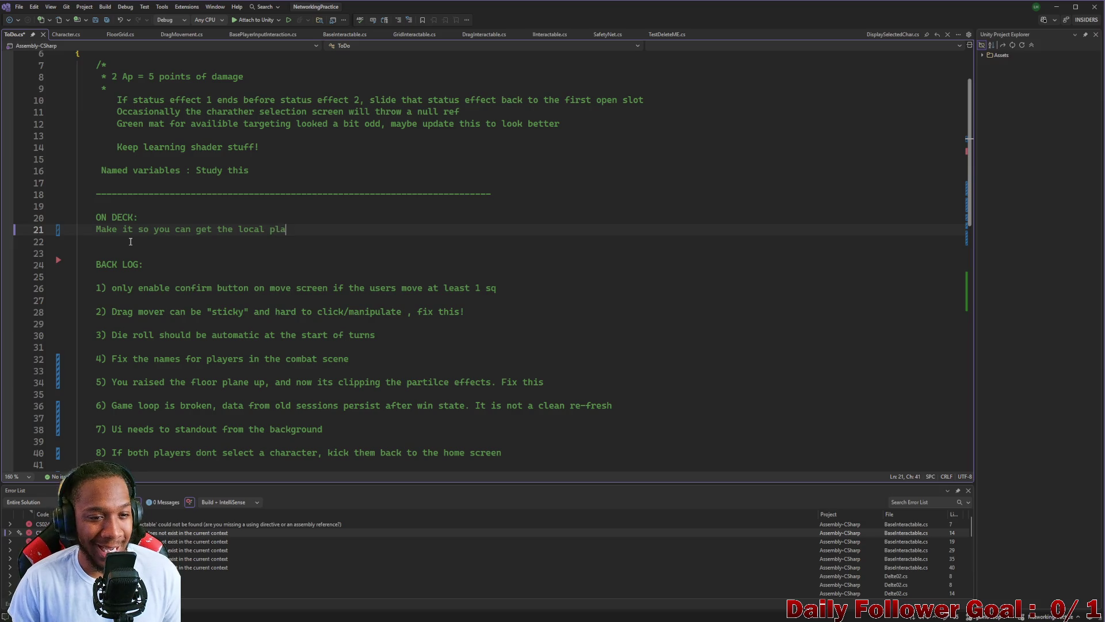
pyautogui.write('yers')
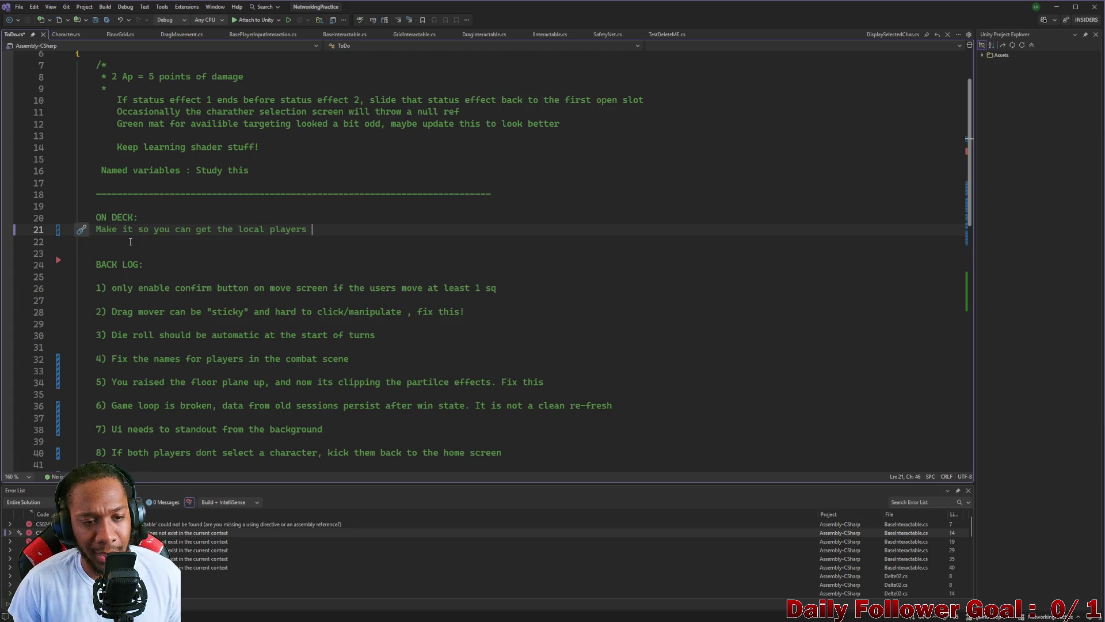
pyautogui.write('camera')
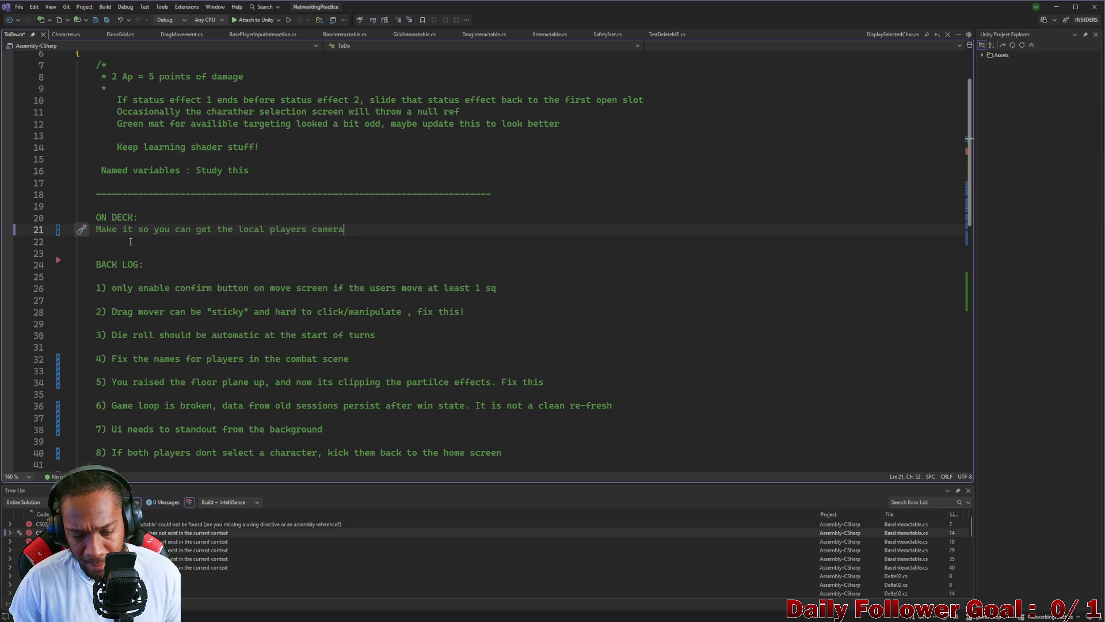
pyautogui.write(' so you can')
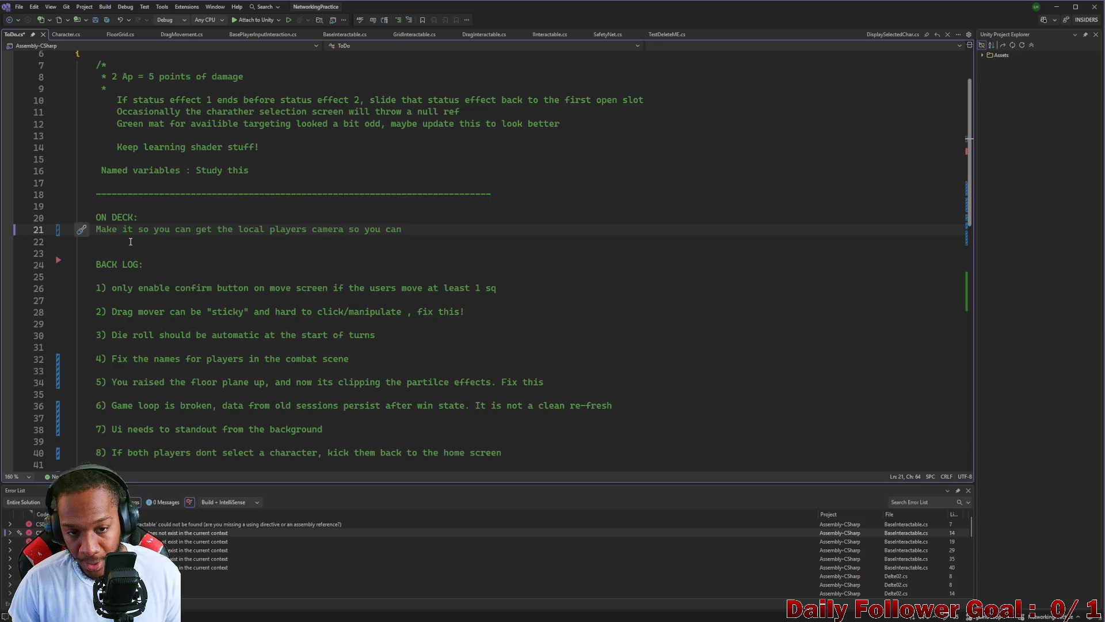
pyautogui.write(' assign it to the im')
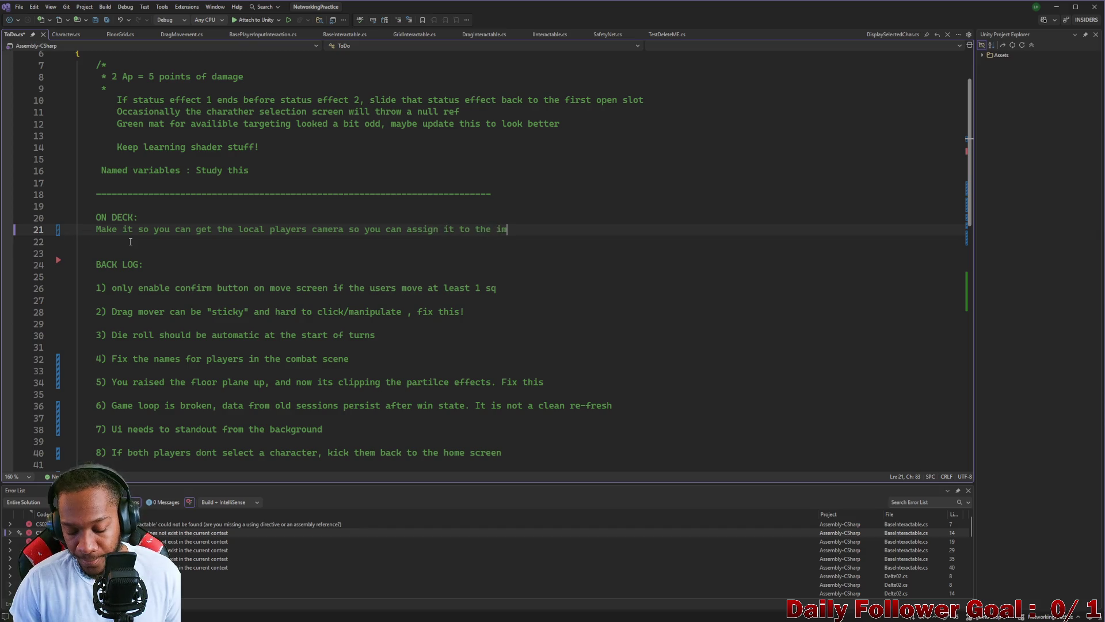
pyautogui.press('BackSpace')
pyautogui.write('nput manager')
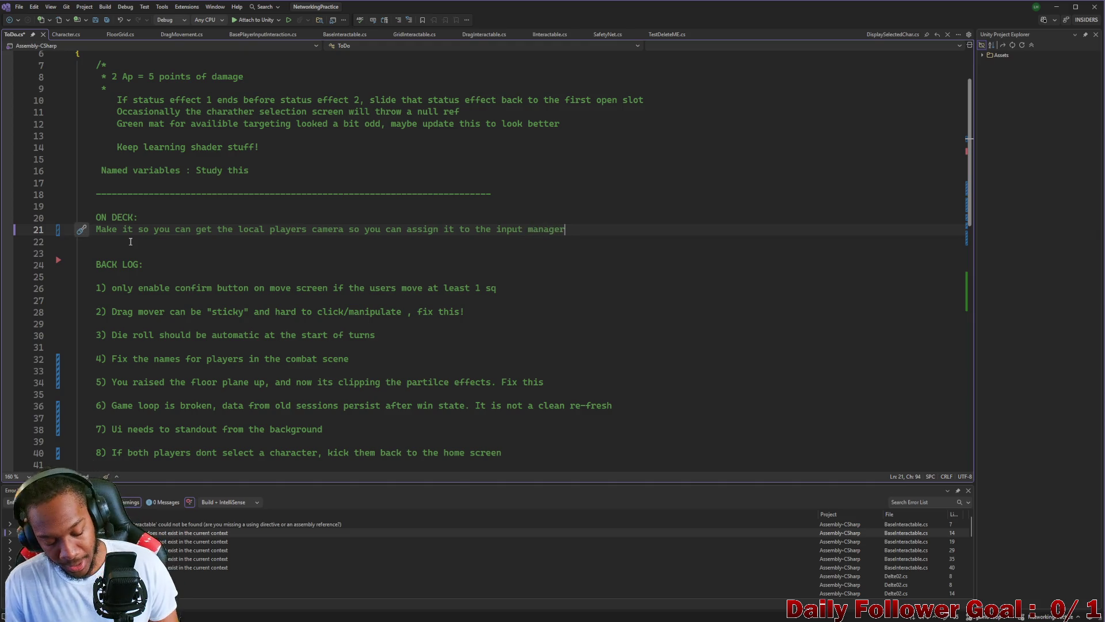
# - Save ToDo.cs and return to Unity Editor
pyautogui.hotkey('ctrl', 's')
pyautogui.click(141, 242)
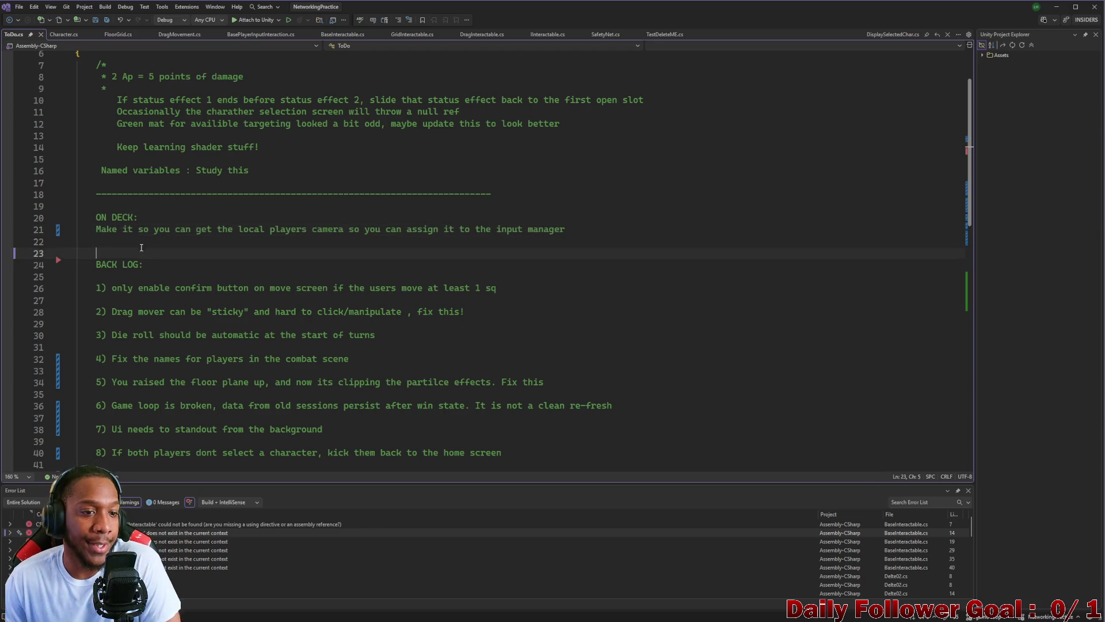
pyautogui.tripleClick(99, 233)
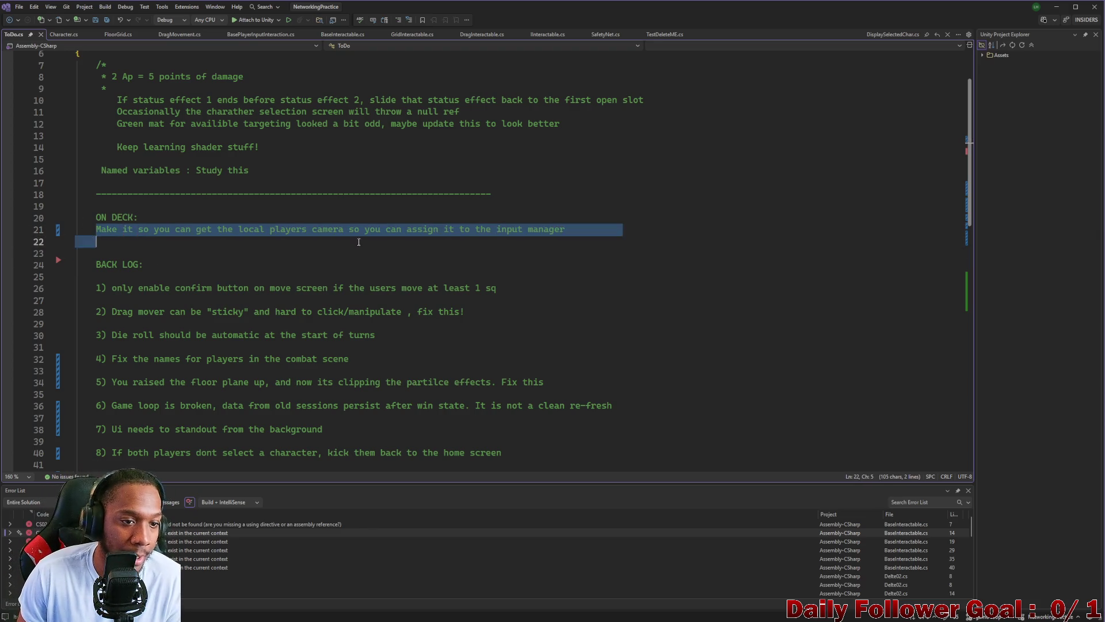
pyautogui.click(228, 246)
pyautogui.scroll(-1, 228, 252)
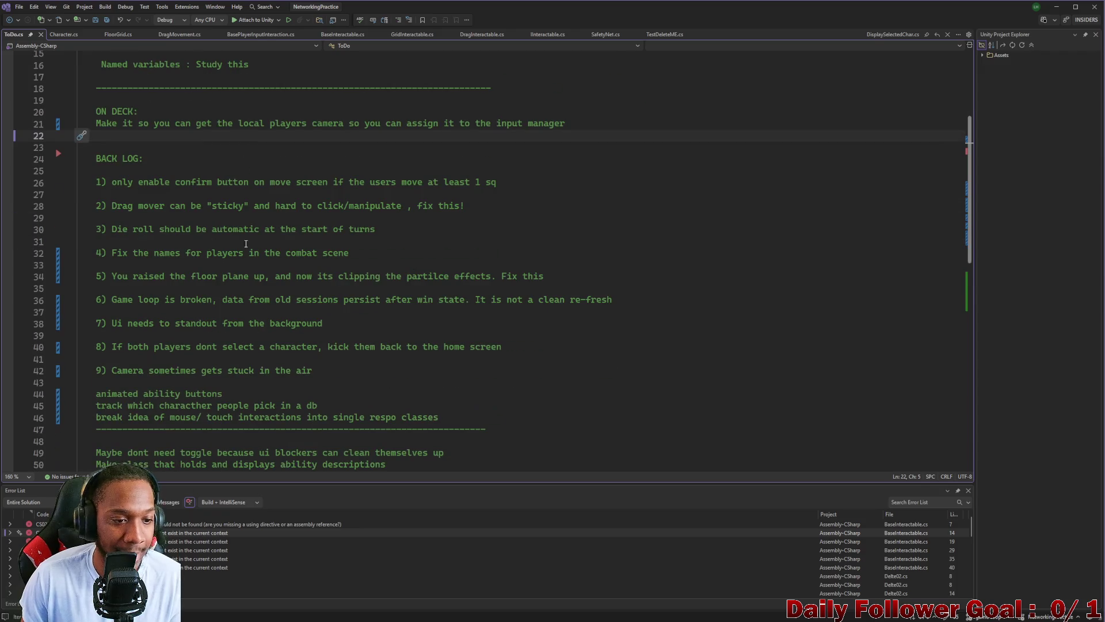
pyautogui.click(677, 615)
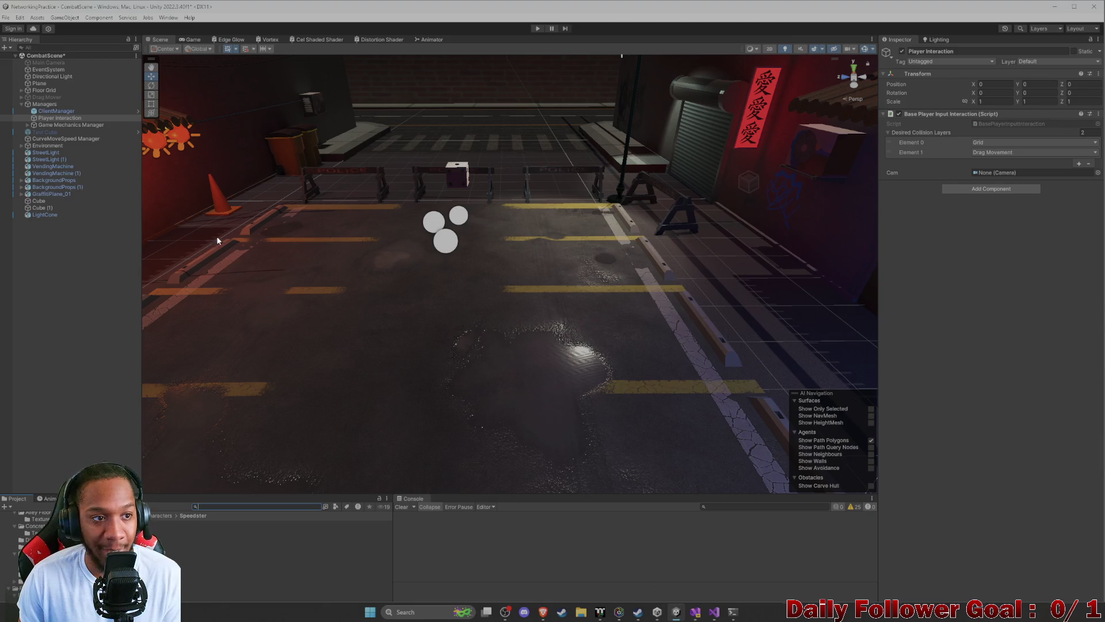
# - Deselect Player Interaction and save CombatScene with Ctrl+S
pyautogui.click(92, 286)
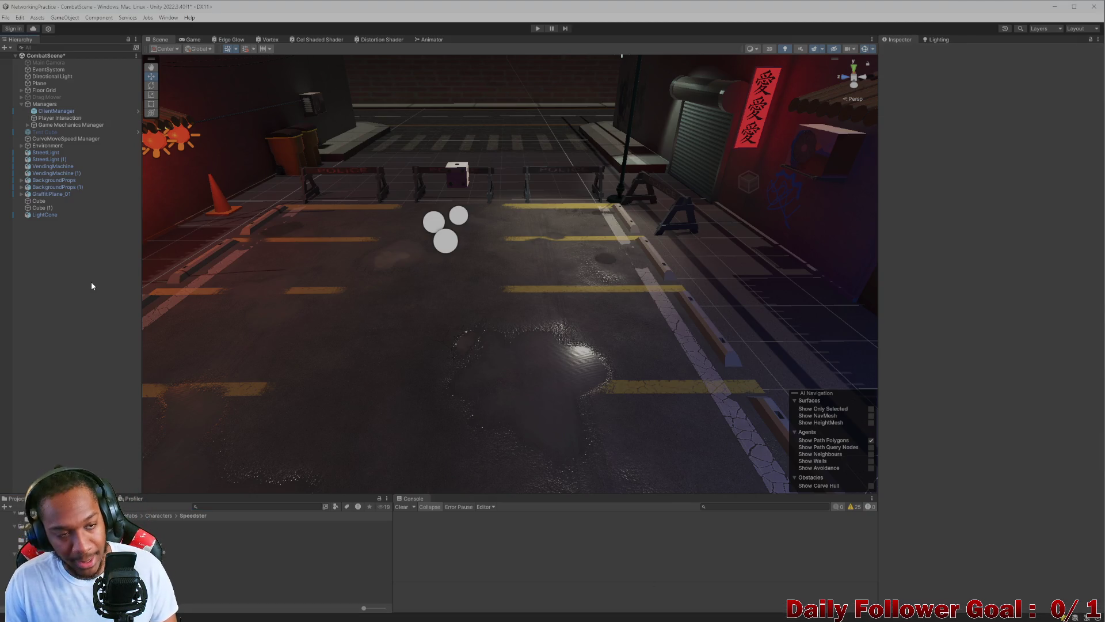
pyautogui.hotkey('ctrl', 's')
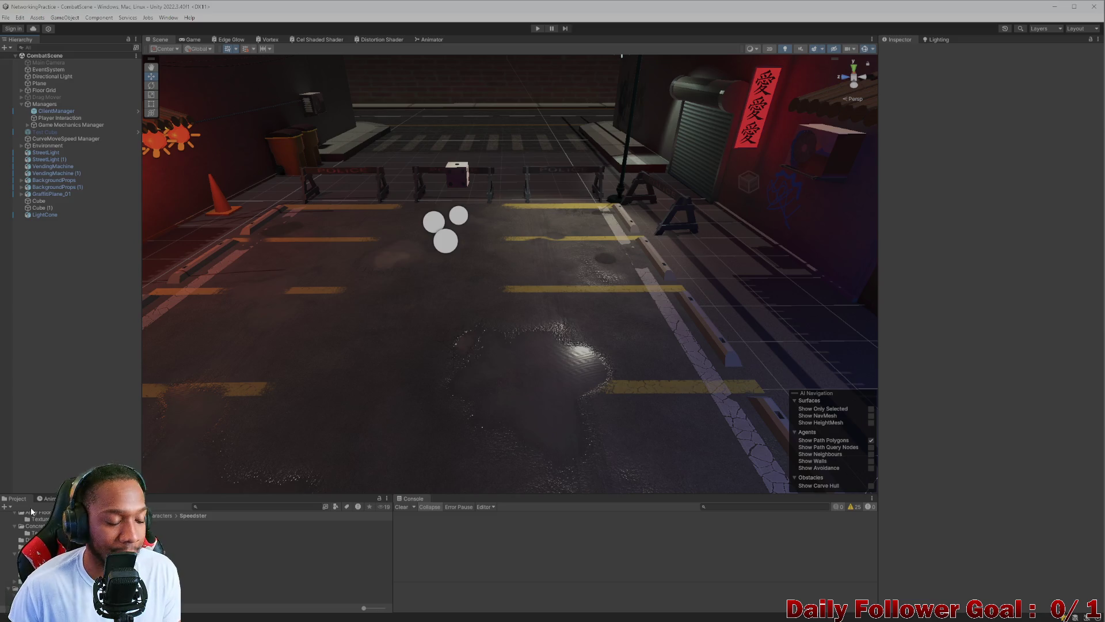